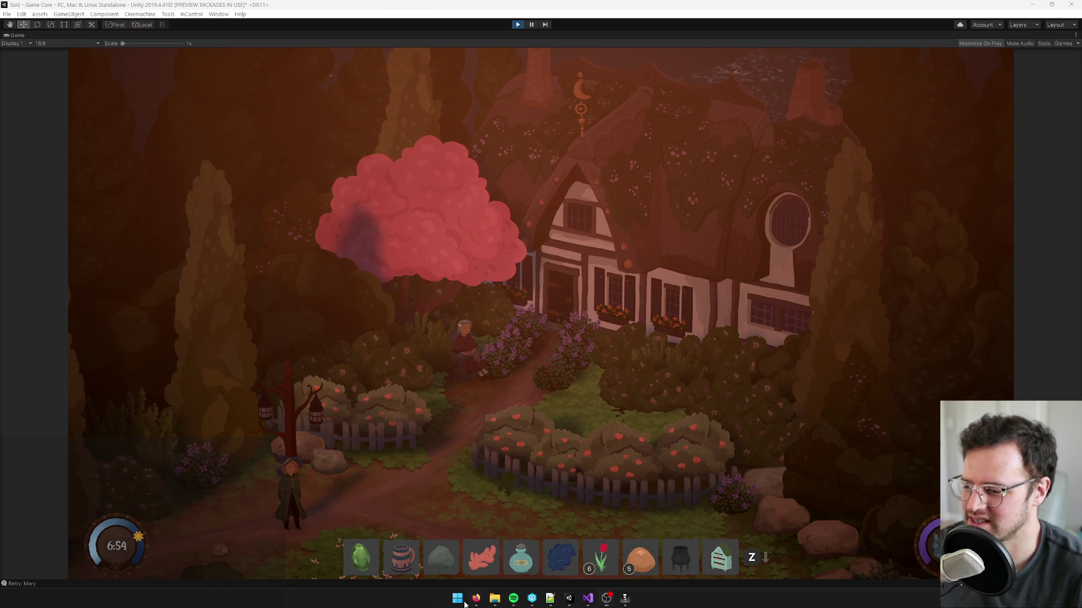
- Switch from the running Unity game to Firefox and maximize the Gamalytic Never Be Alone page
{"action": "mouse_move", "coordinate": [476, 598]}
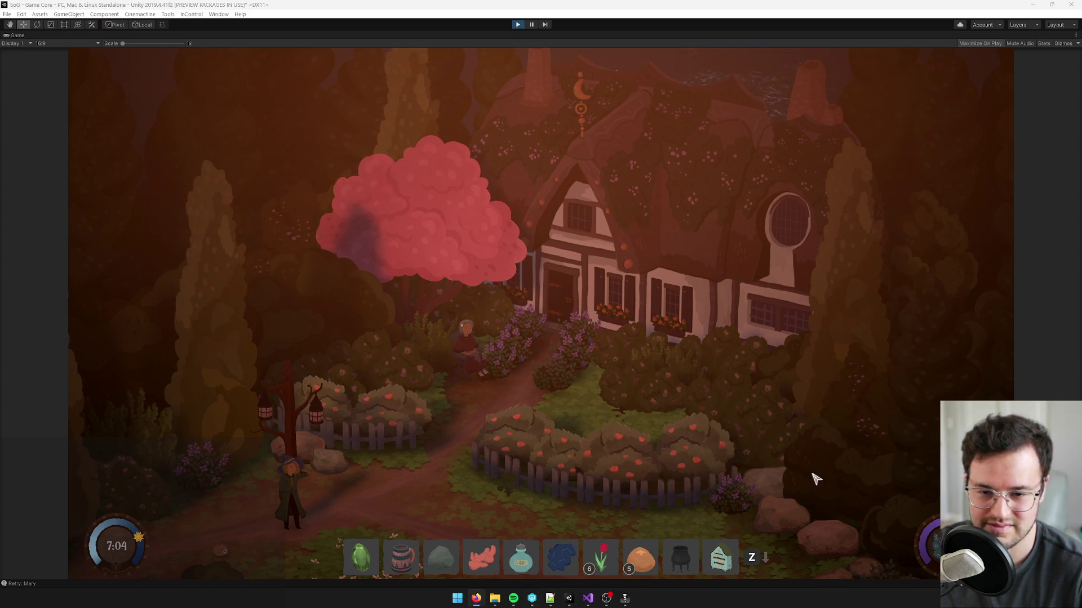
{"action": "mouse_move", "coordinate": [587, 604]}
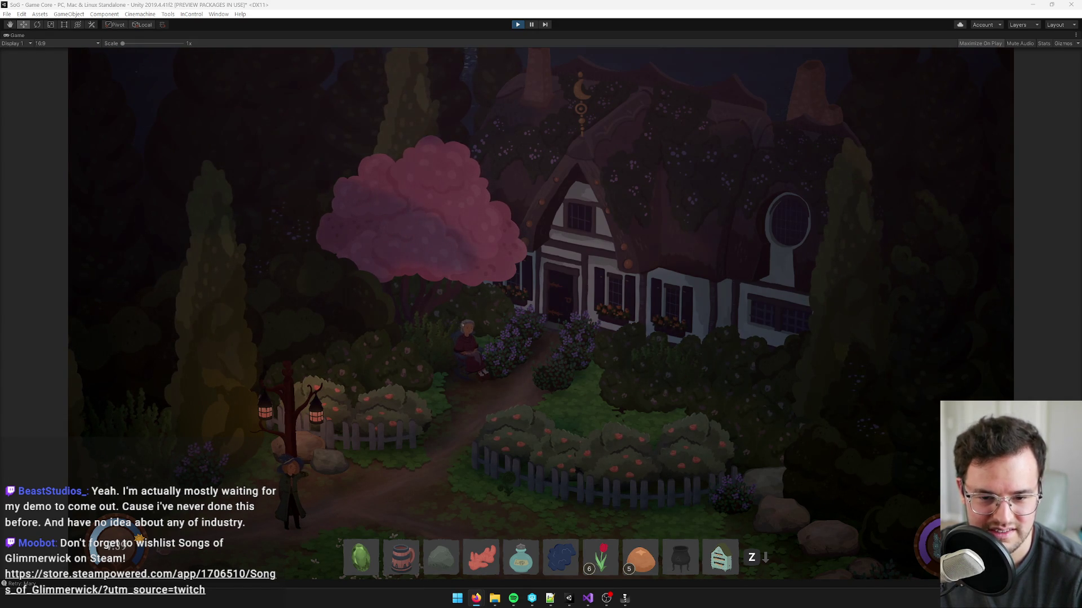
{"action": "key", "text": "alt+Tab"}
{"action": "left_click", "coordinate": [682, 157]}
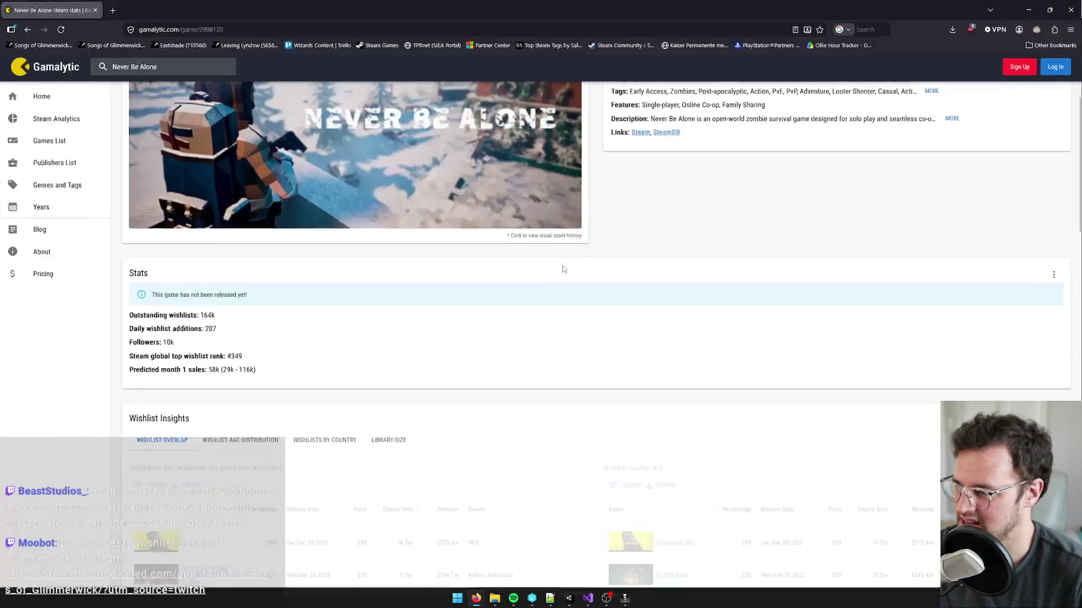
- Scroll back to the top of the Gamalytic page and open a new blank browser tab
{"action": "scroll", "coordinate": [163, 367], "scroll_direction": "up", "scroll_amount": 2}
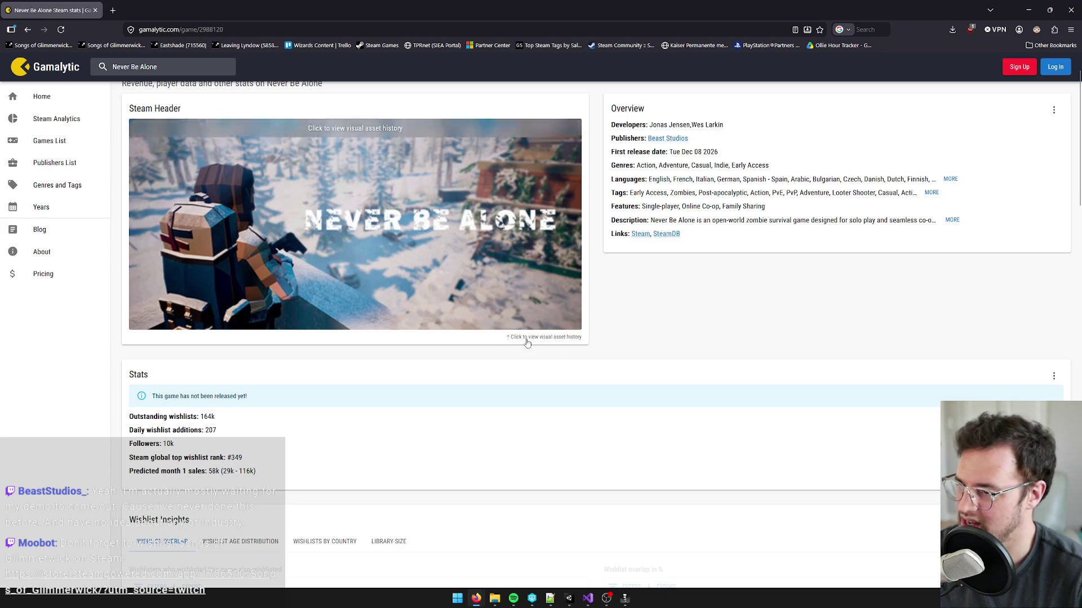
{"action": "scroll", "coordinate": [428, 389], "scroll_direction": "up", "scroll_amount": 1}
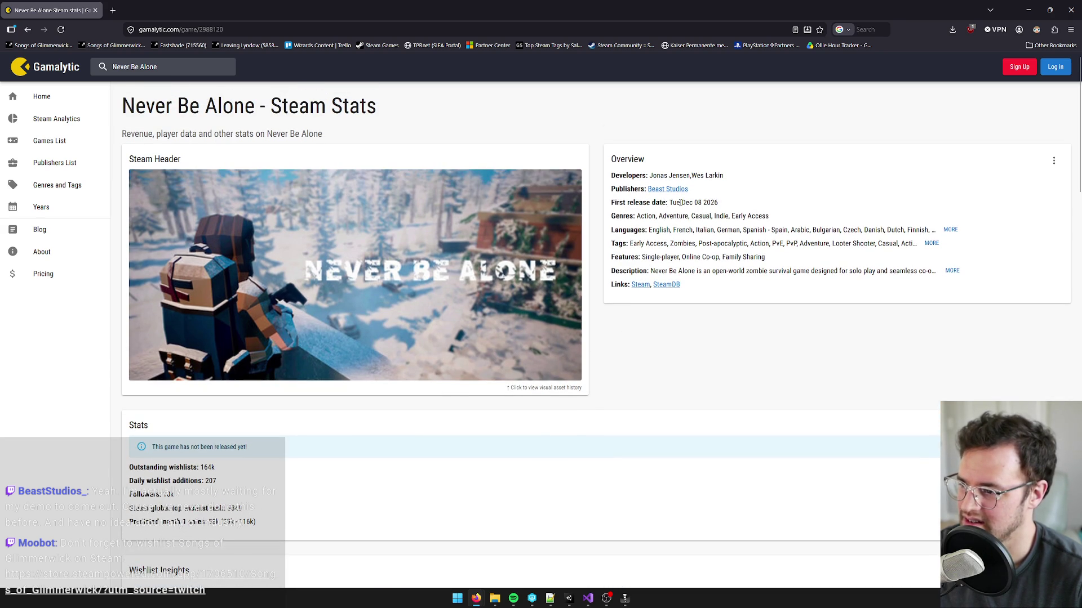
{"action": "left_click", "coordinate": [112, 10]}
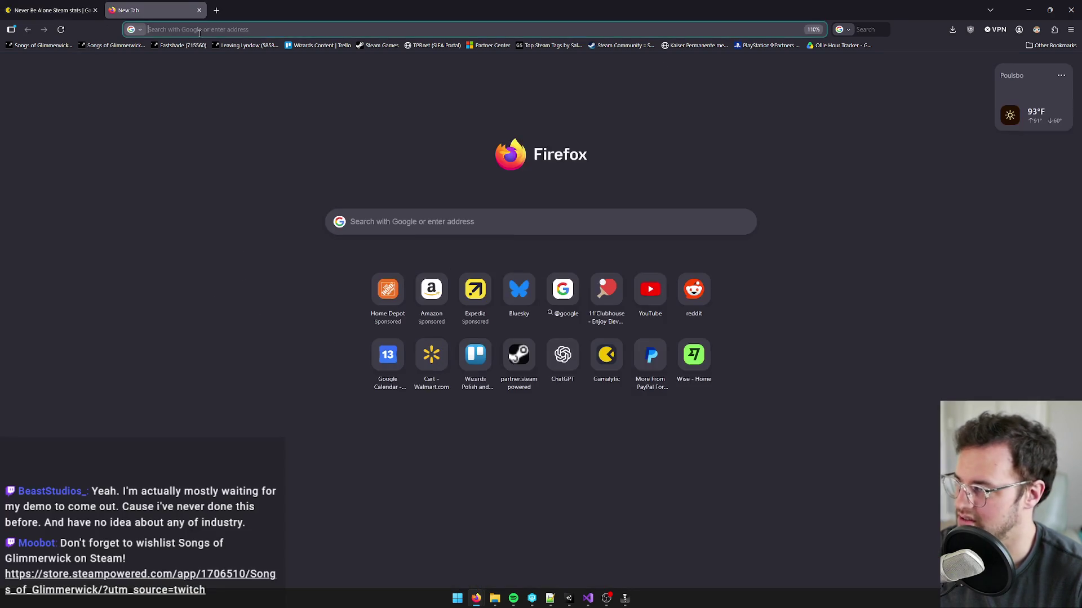
- On games-stats.com, search for 'never be alone' and open the Never Be Alone result
{"action": "type", "text": "games"}
{"action": "key", "text": "Return"}
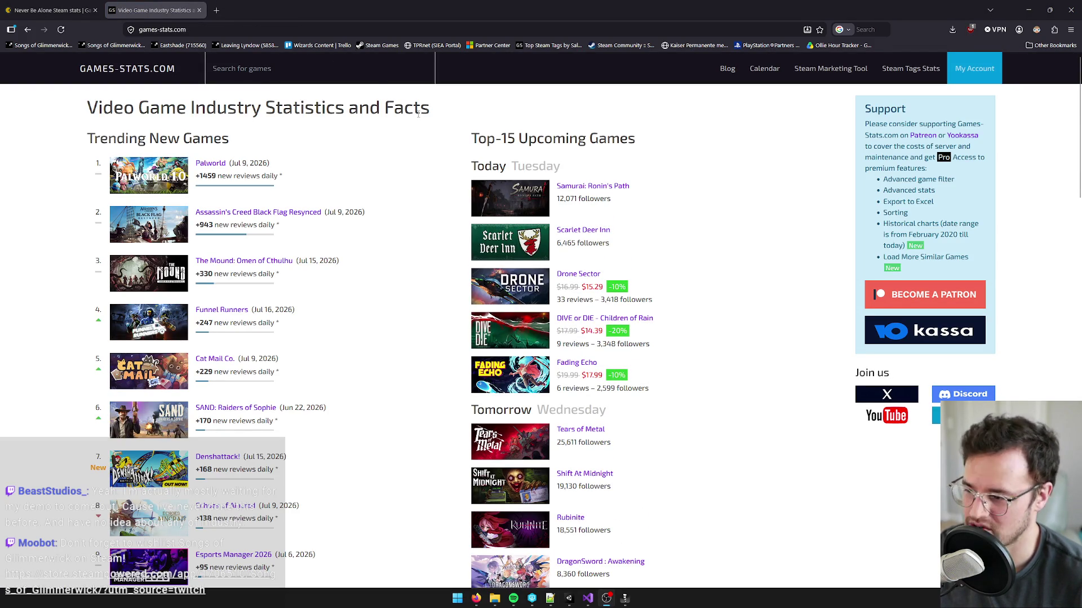
{"action": "left_click", "coordinate": [297, 69]}
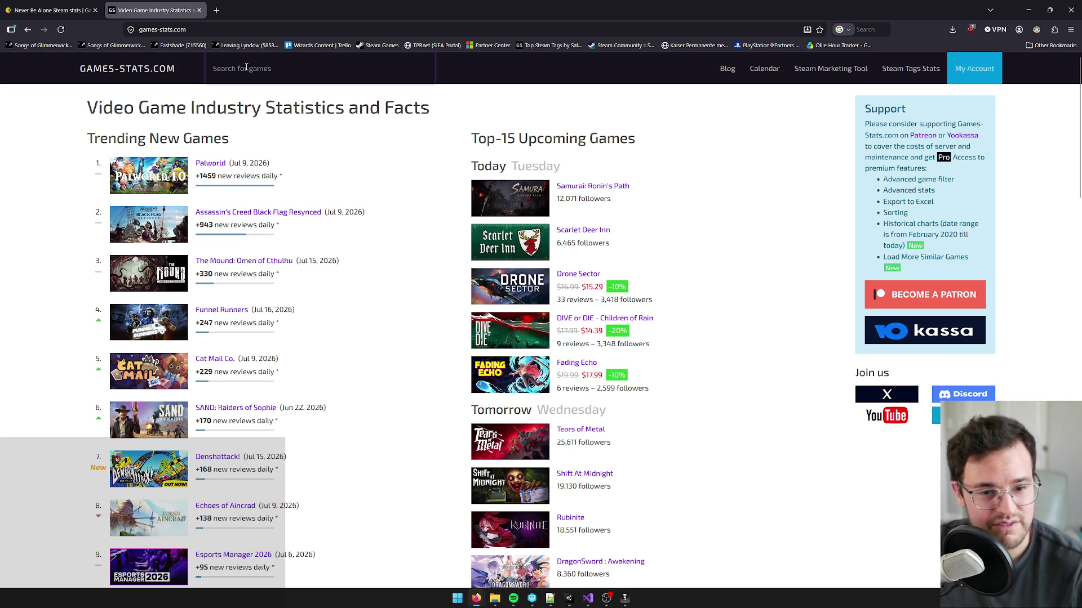
{"action": "type", "text": "never be alone"}
{"action": "key", "text": "Return"}
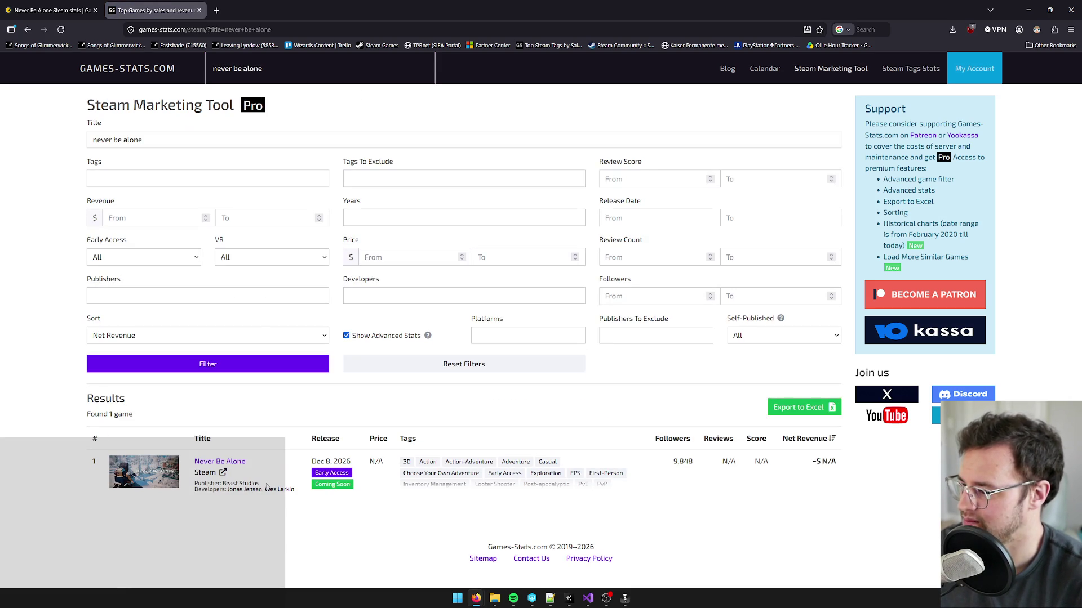
{"action": "left_click", "coordinate": [238, 467]}
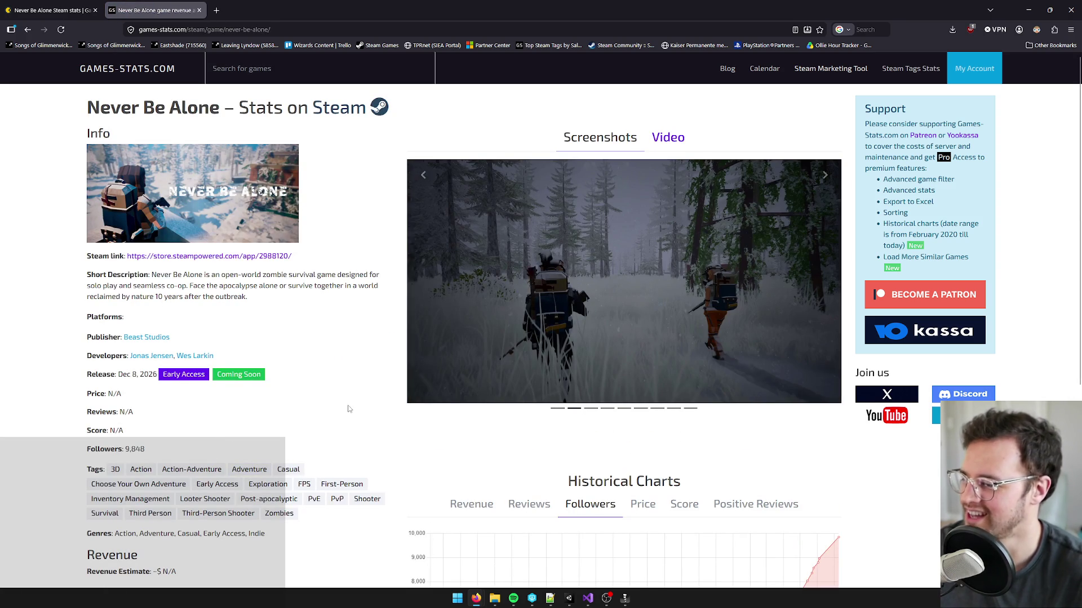
- Review the Never Be Alone Followers history chart, then return to the Gamalytic tab
{"action": "scroll", "coordinate": [348, 409], "scroll_direction": "down", "scroll_amount": 2}
{"action": "scroll", "coordinate": [338, 403], "scroll_direction": "down", "scroll_amount": 5}
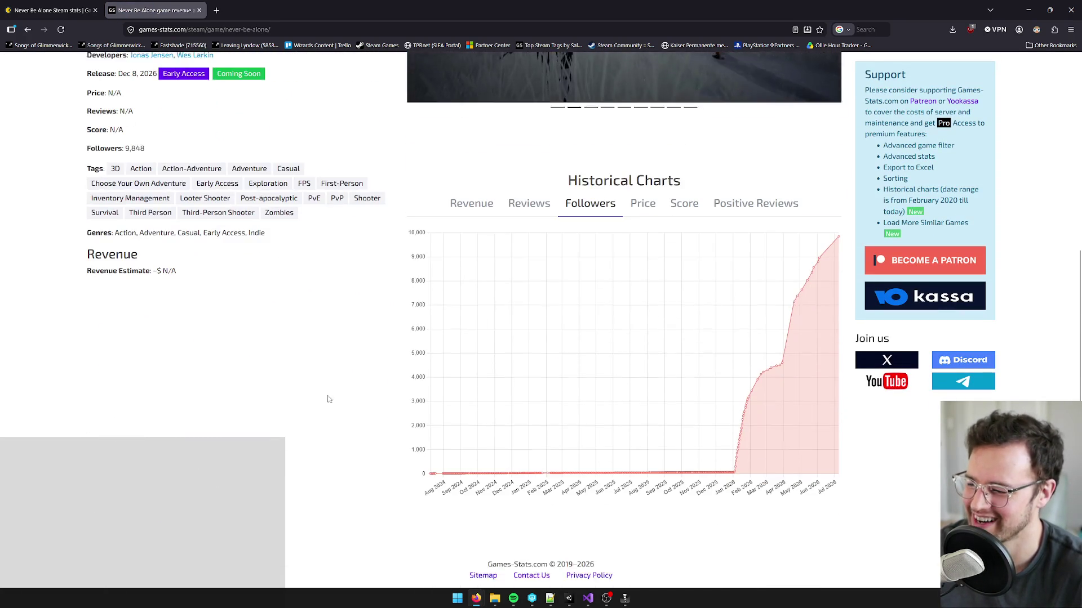
{"action": "mouse_move", "coordinate": [736, 463]}
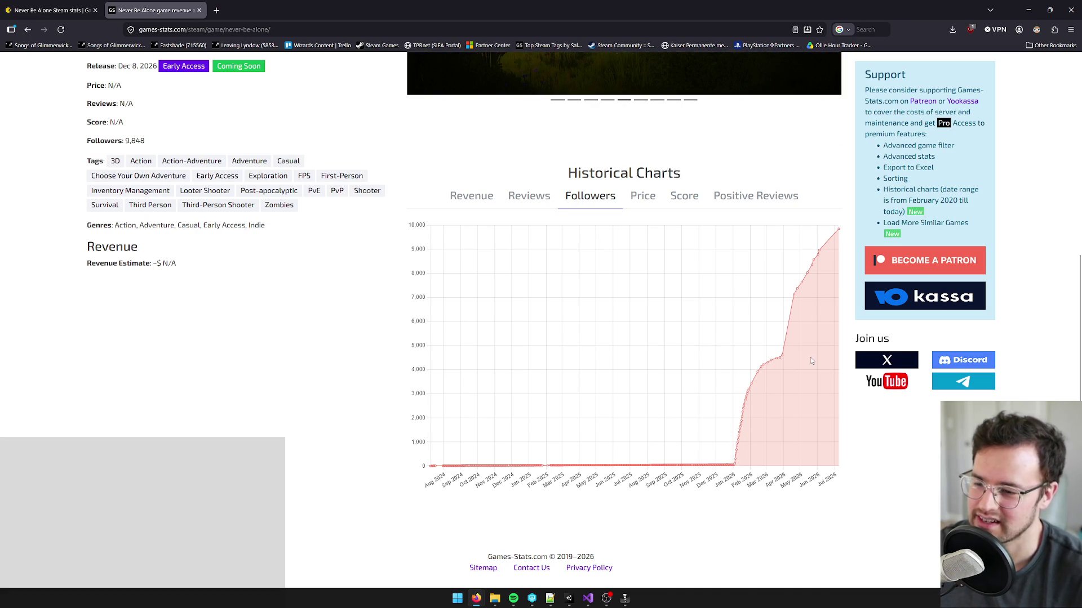
{"action": "scroll", "coordinate": [809, 360], "scroll_direction": "up", "scroll_amount": 2}
{"action": "mouse_move", "coordinate": [839, 328]}
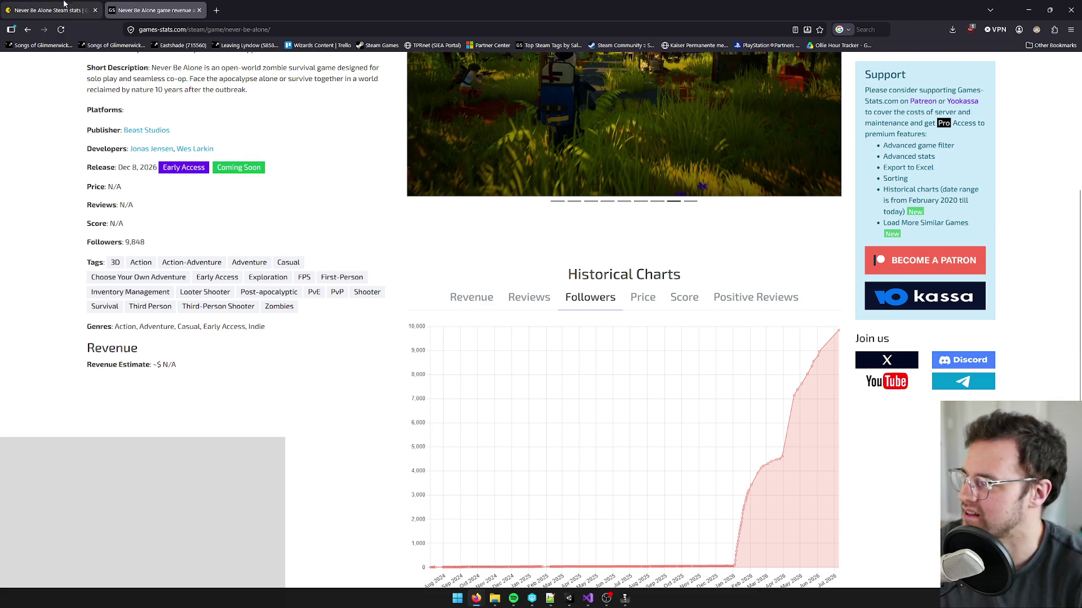
{"action": "left_click", "coordinate": [88, 4]}
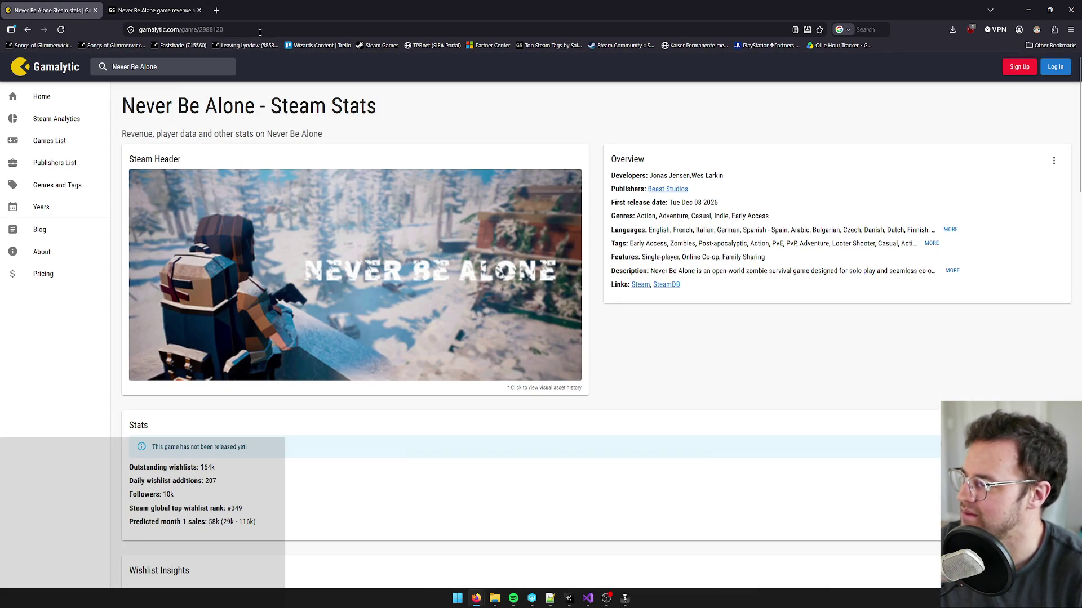
- Launch Windows Calculator with a 'calc' search and position it beside the Gamalytic stats
{"action": "left_click", "coordinate": [257, 35]}
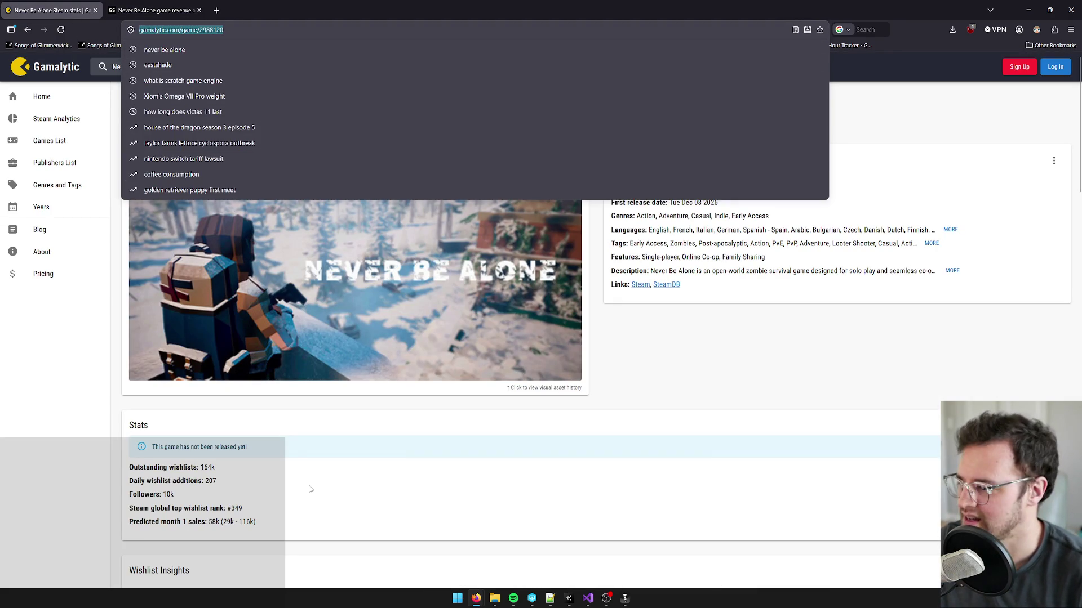
{"action": "left_click", "coordinate": [309, 488]}
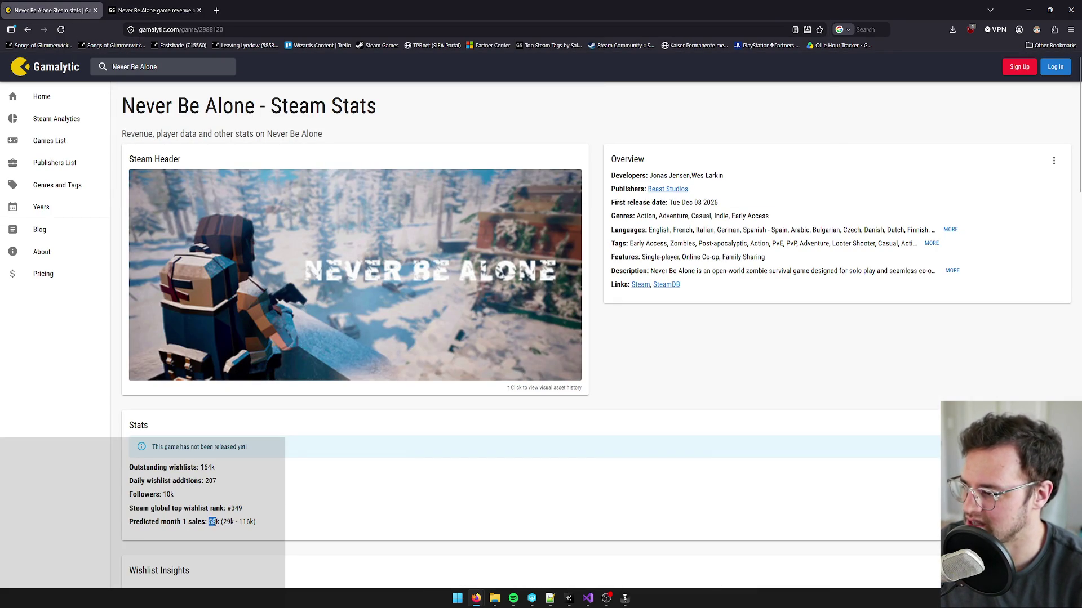
{"action": "mouse_move", "coordinate": [218, 522]}
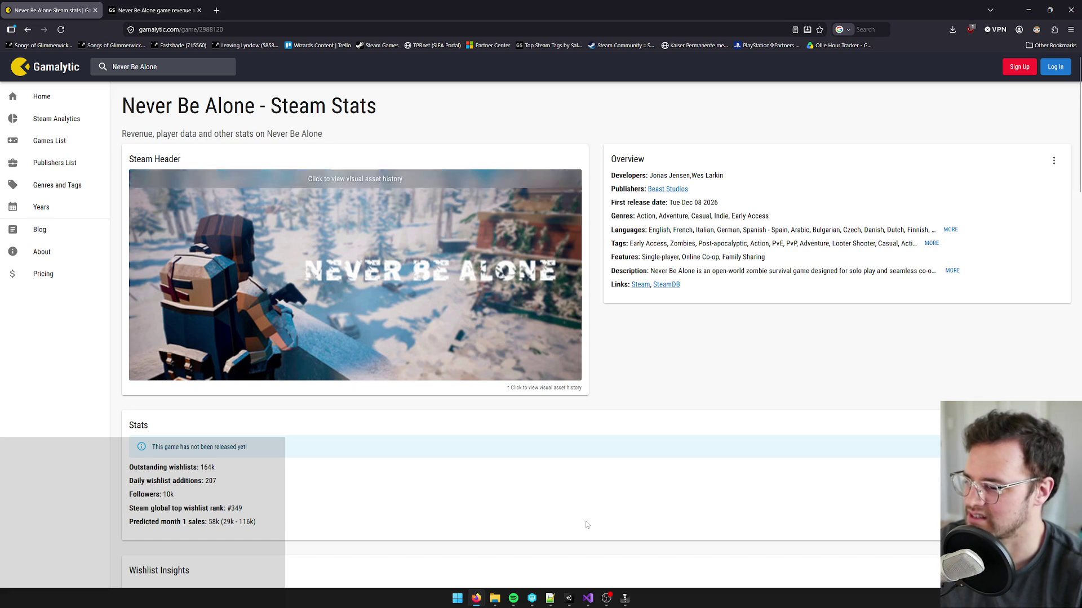
{"action": "left_click", "coordinate": [448, 599]}
{"action": "type", "text": "calculator"}
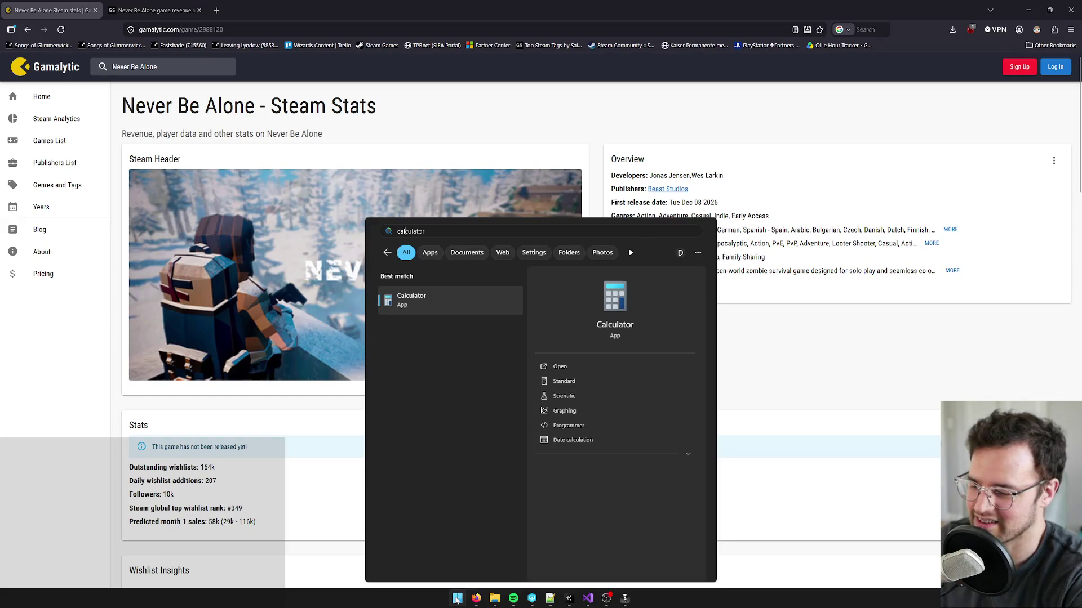
{"action": "key", "text": "Return"}
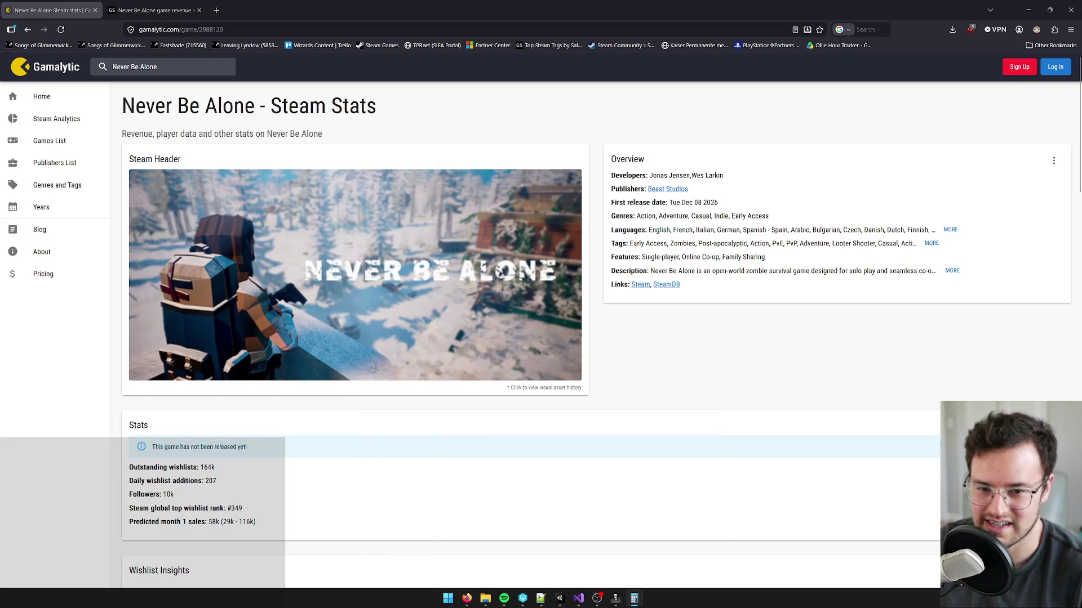
{"action": "left_click_drag", "start_coordinate": [642, 167], "coordinate": [629, 165]}
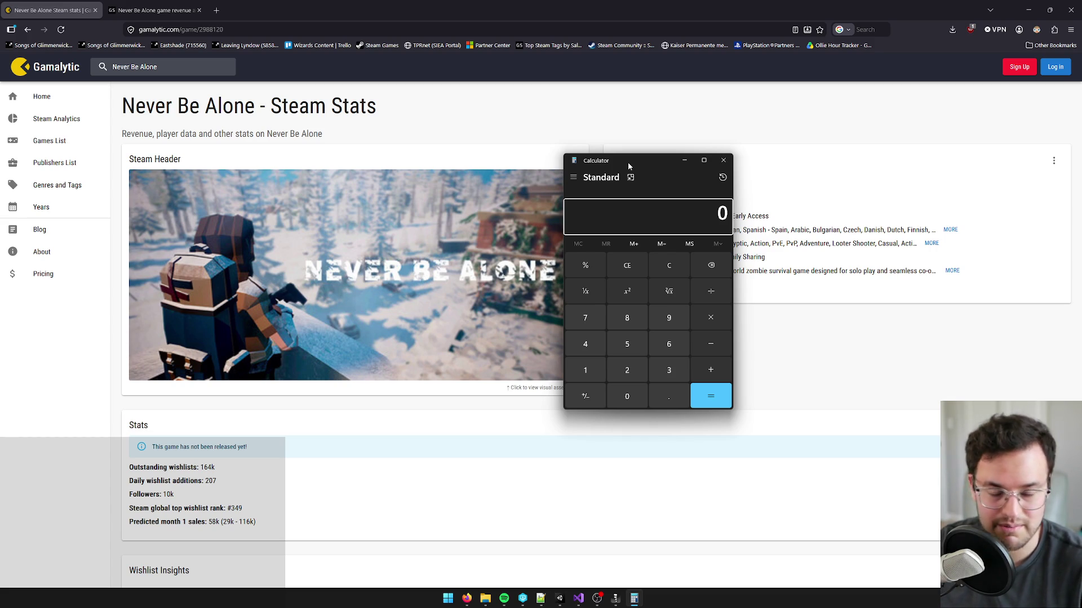
{"action": "left_click_drag", "start_coordinate": [642, 160], "coordinate": [671, 133]}
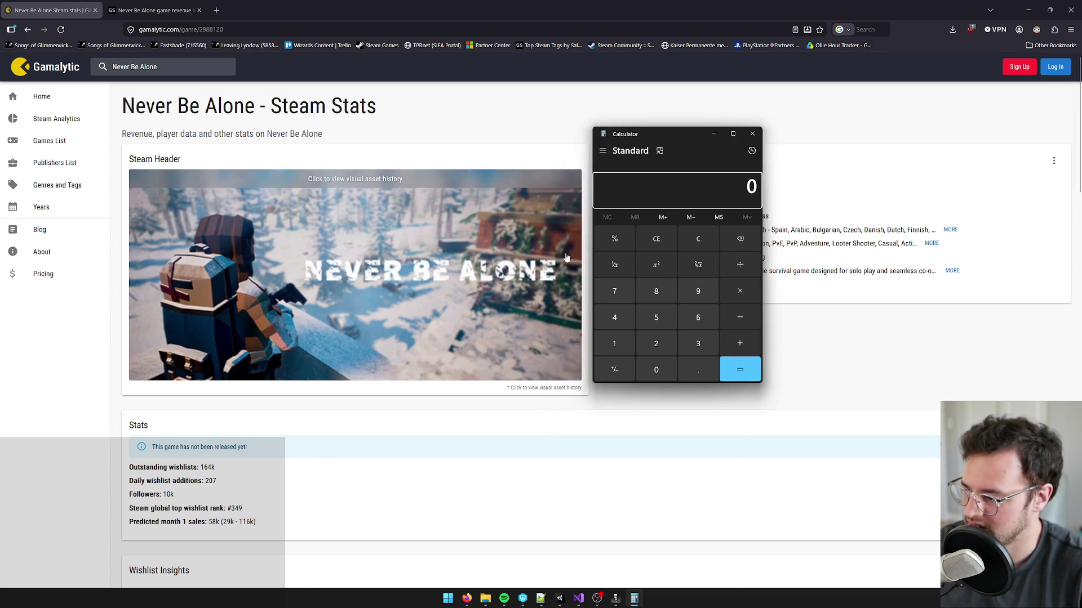
- Multiply 58,000 by 6 to get 348,000, select the result, then clear to 0
{"action": "left_click", "coordinate": [653, 316]}
{"action": "left_click", "coordinate": [655, 294]}
{"action": "left_click", "coordinate": [655, 369]}
{"action": "left_click", "coordinate": [655, 369]}
{"action": "left_click", "coordinate": [653, 368]}
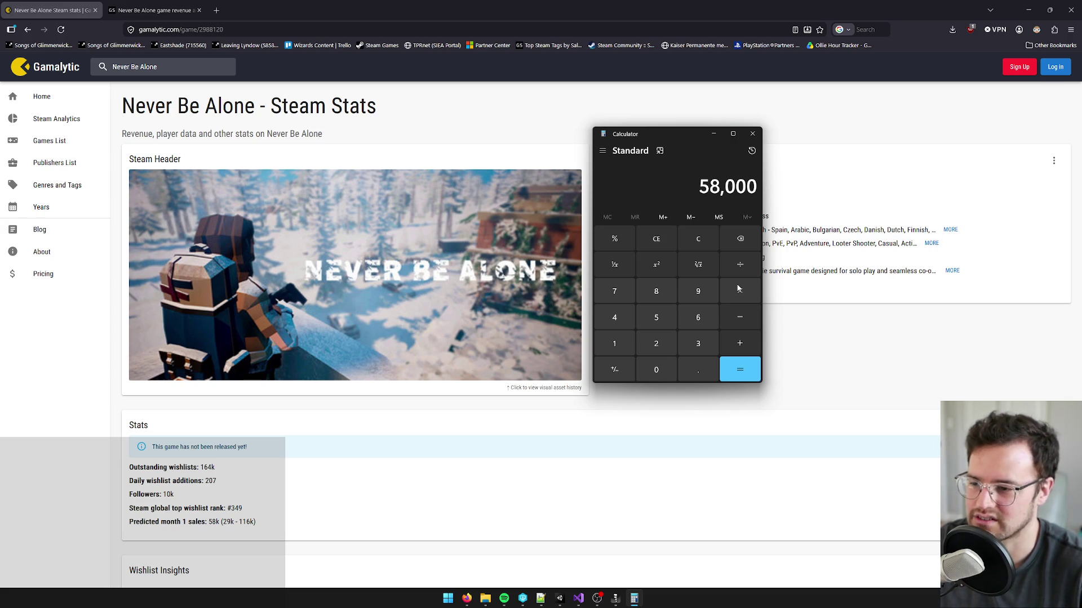
{"action": "left_click", "coordinate": [739, 291]}
{"action": "left_click", "coordinate": [698, 318]}
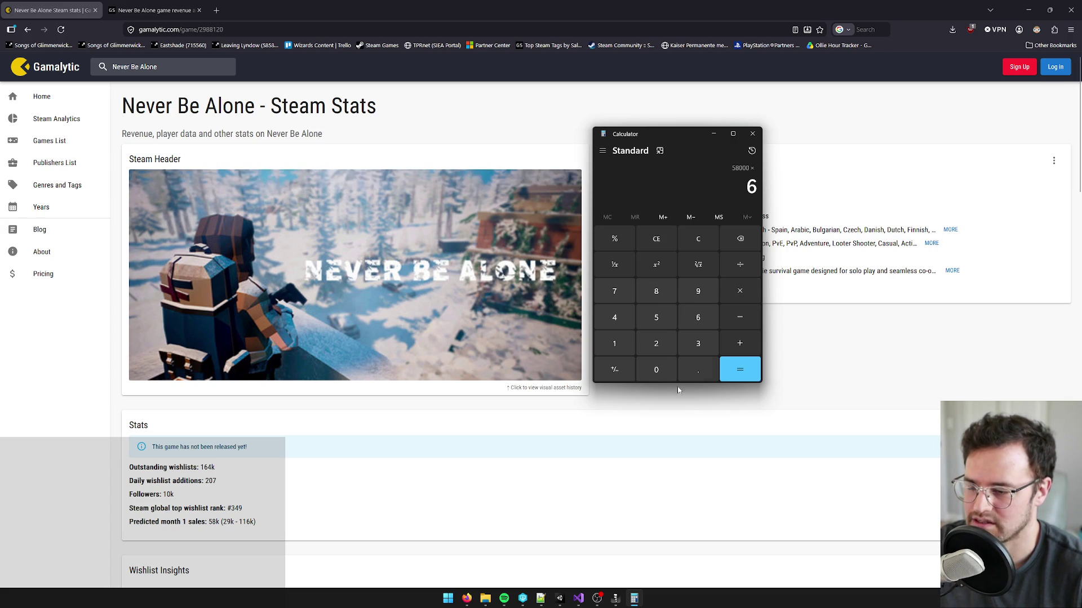
{"action": "left_click", "coordinate": [741, 373]}
{"action": "left_click_drag", "start_coordinate": [675, 135], "coordinate": [691, 109]}
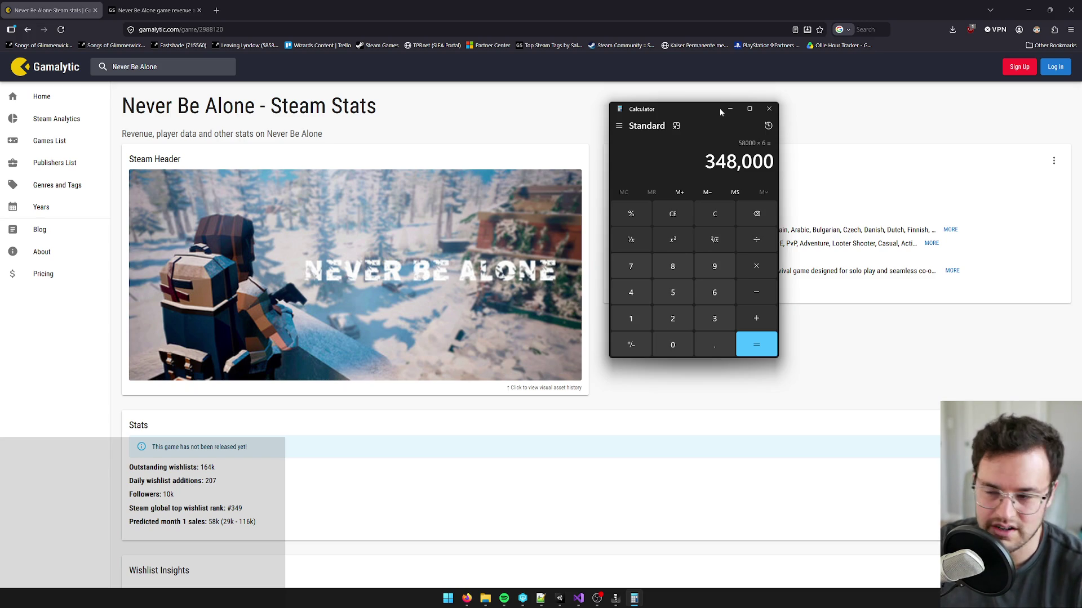
{"action": "left_click_drag", "start_coordinate": [705, 163], "coordinate": [774, 162]}
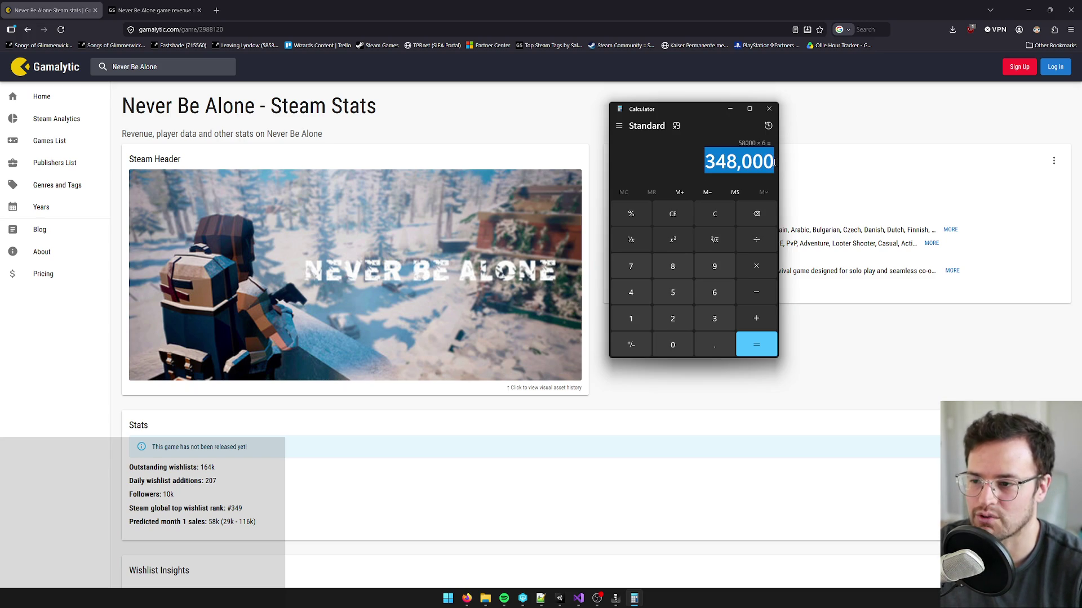
{"action": "left_click", "coordinate": [672, 214]}
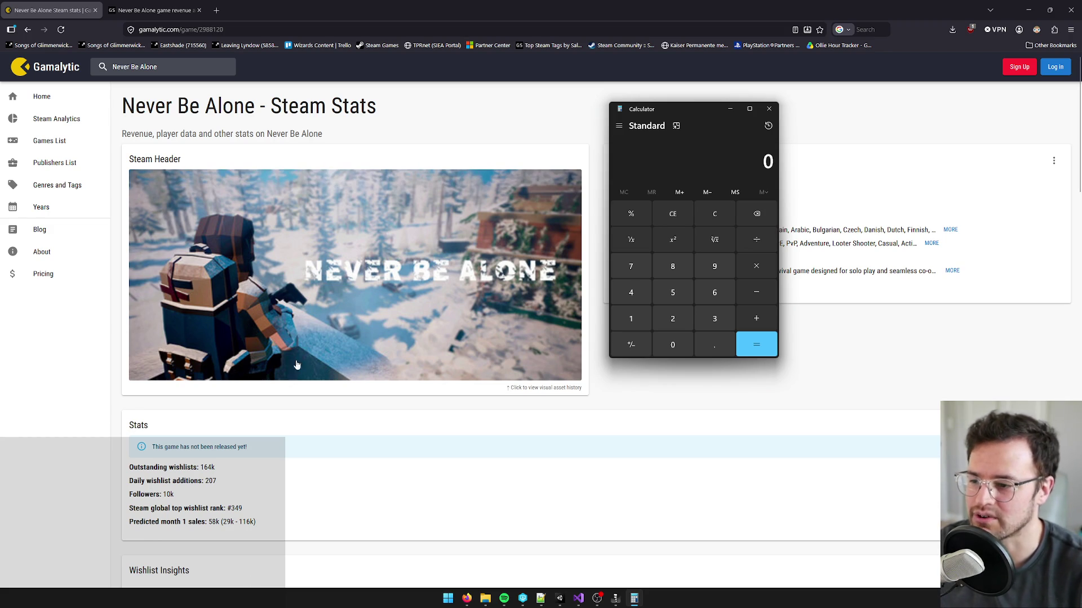
- Multiply 250,000 by 6 to get 1,500,000, then clear the result
{"action": "left_click", "coordinate": [665, 313]}
{"action": "left_click", "coordinate": [681, 295]}
{"action": "left_click", "coordinate": [677, 344]}
{"action": "double_click", "coordinate": [677, 344]}
{"action": "left_click", "coordinate": [677, 344]}
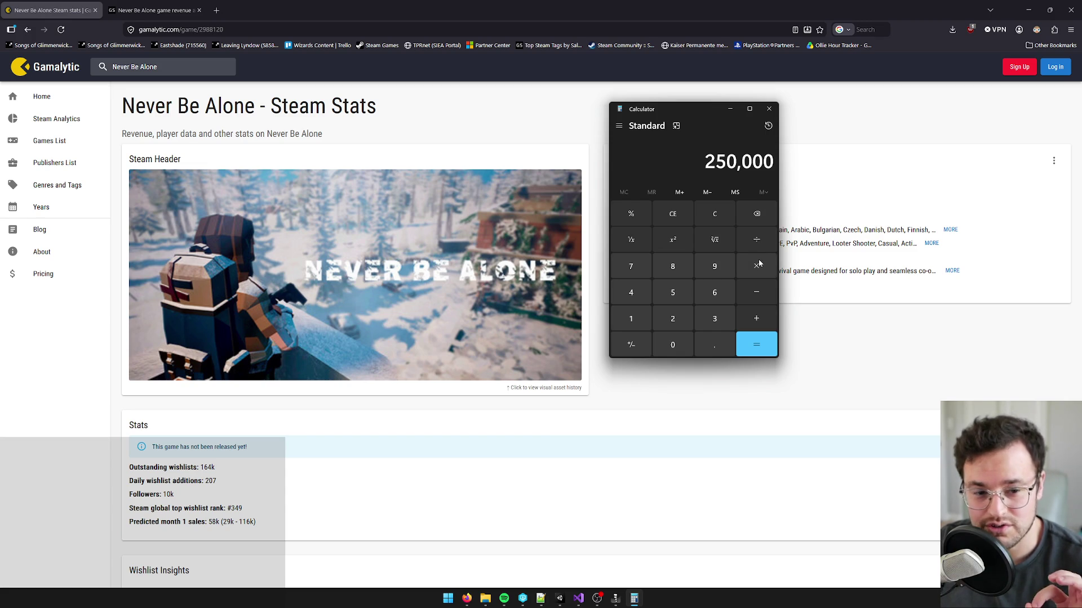
{"action": "left_click", "coordinate": [760, 266]}
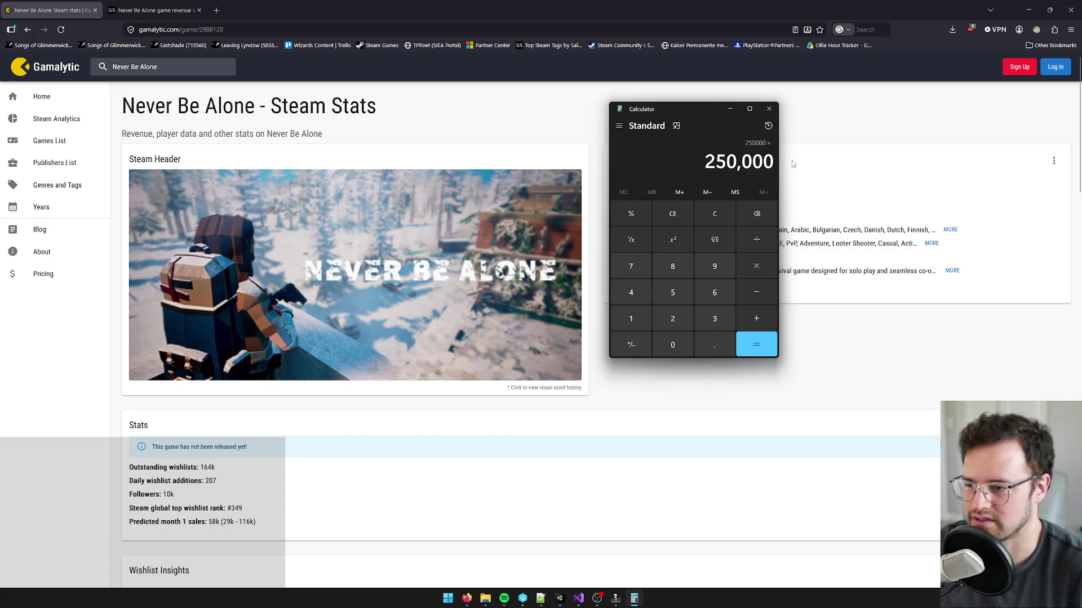
{"action": "left_click", "coordinate": [721, 292]}
{"action": "left_click", "coordinate": [760, 345]}
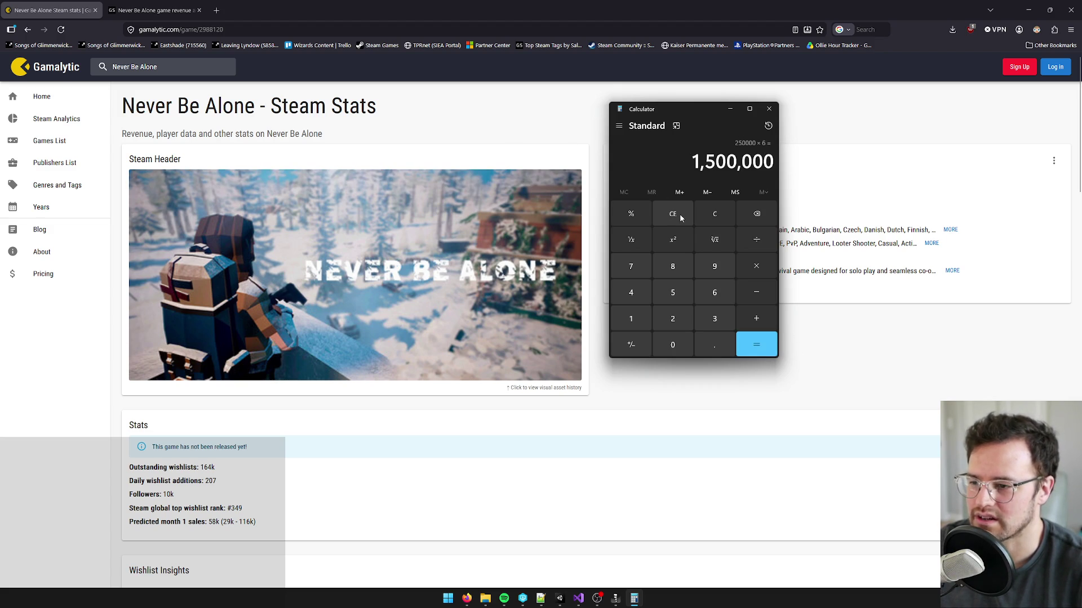
{"action": "left_click", "coordinate": [720, 219]}
- Re-enter 250,000 ×, clear it, and bring Calculator back in front of the browser
{"action": "left_click", "coordinate": [676, 317]}
{"action": "left_click", "coordinate": [672, 293]}
{"action": "left_click", "coordinate": [671, 345]}
{"action": "left_click", "coordinate": [672, 345]}
{"action": "left_click", "coordinate": [671, 345]}
{"action": "left_click", "coordinate": [671, 345]}
{"action": "left_click", "coordinate": [754, 267]}
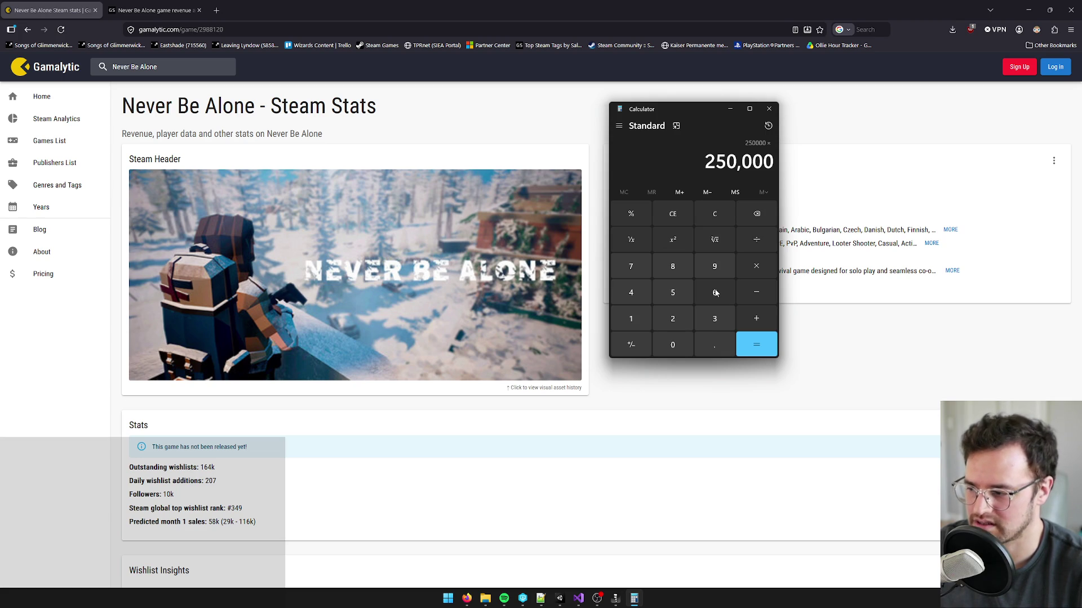
{"action": "left_click", "coordinate": [677, 217]}
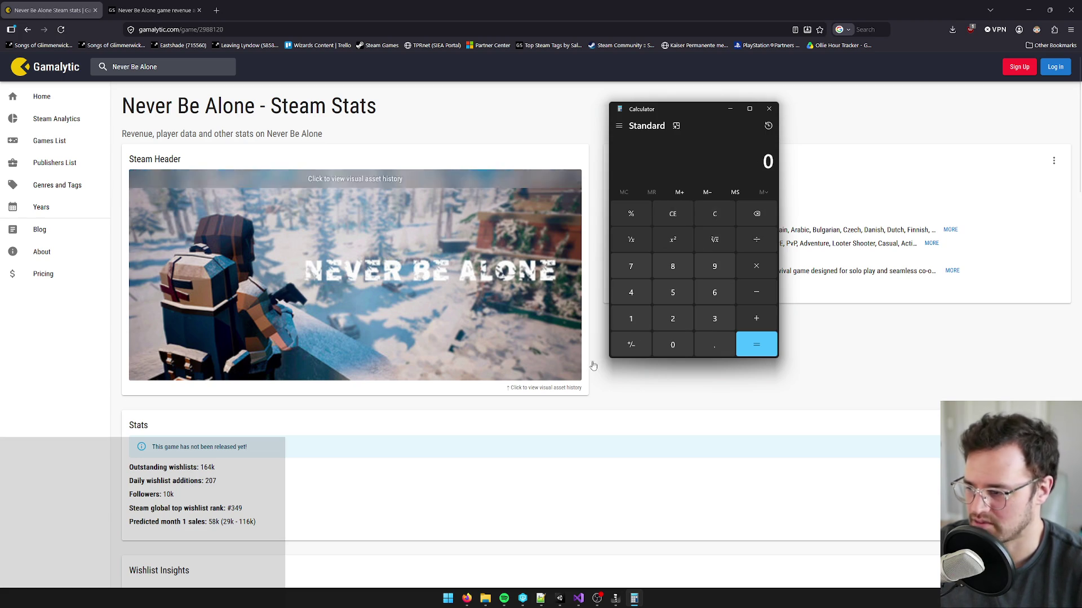
{"action": "left_click_drag", "start_coordinate": [208, 522], "coordinate": [217, 521]}
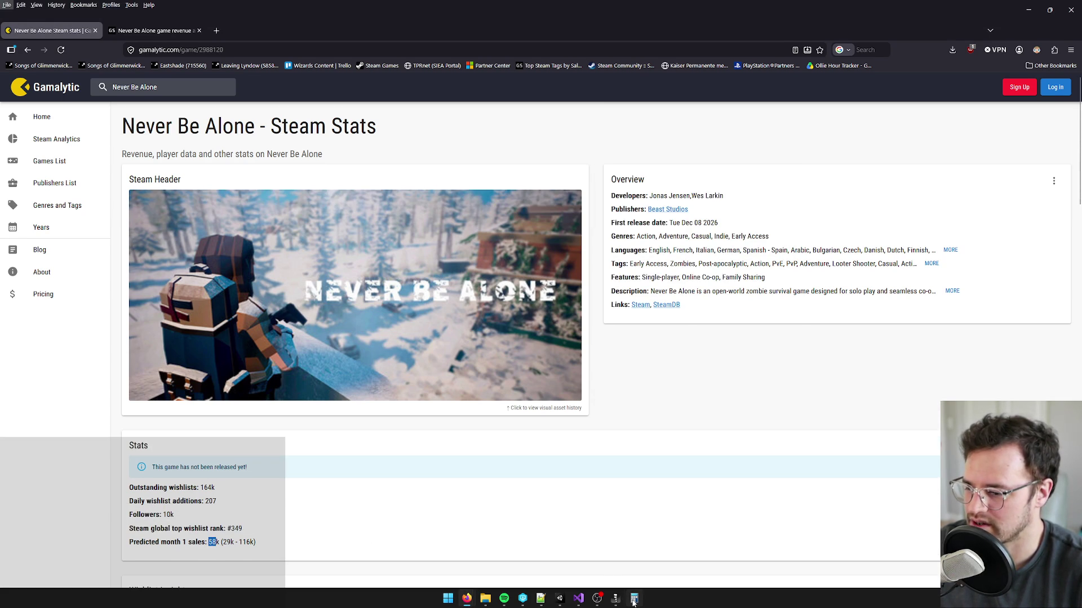
{"action": "left_click", "coordinate": [634, 599]}
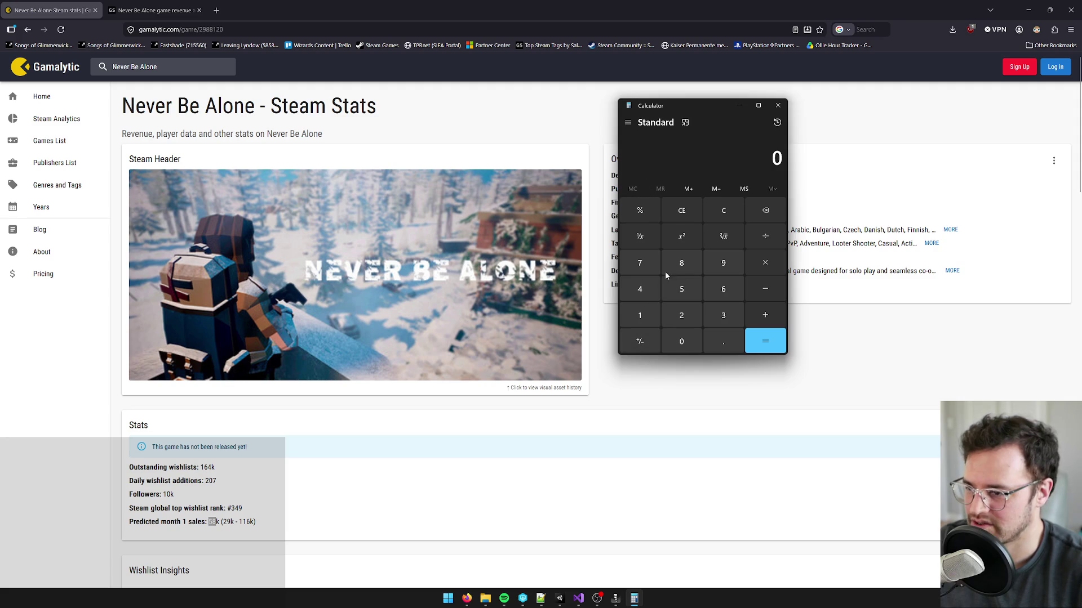
- Multiply 90,000 by 6 to get 540,000 and copy the result
{"action": "left_click", "coordinate": [725, 263]}
{"action": "left_click", "coordinate": [683, 342]}
{"action": "left_click", "coordinate": [683, 342]}
{"action": "left_click", "coordinate": [684, 341]}
{"action": "left_click", "coordinate": [683, 341]}
{"action": "left_click", "coordinate": [765, 263]}
{"action": "left_click", "coordinate": [723, 289]}
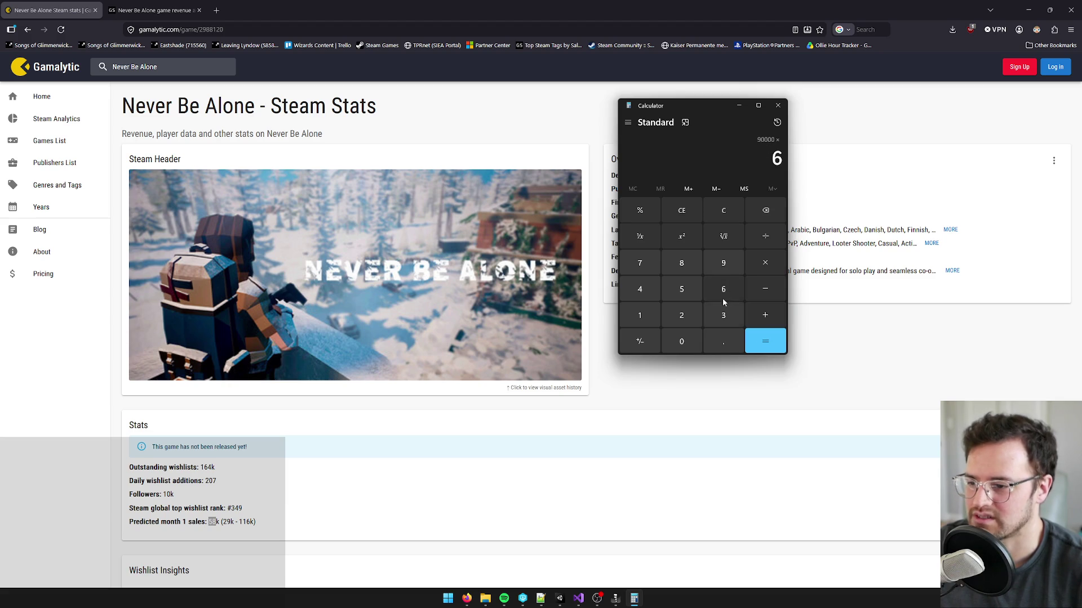
{"action": "left_click", "coordinate": [765, 341]}
{"action": "key", "text": "ctrl+c"}
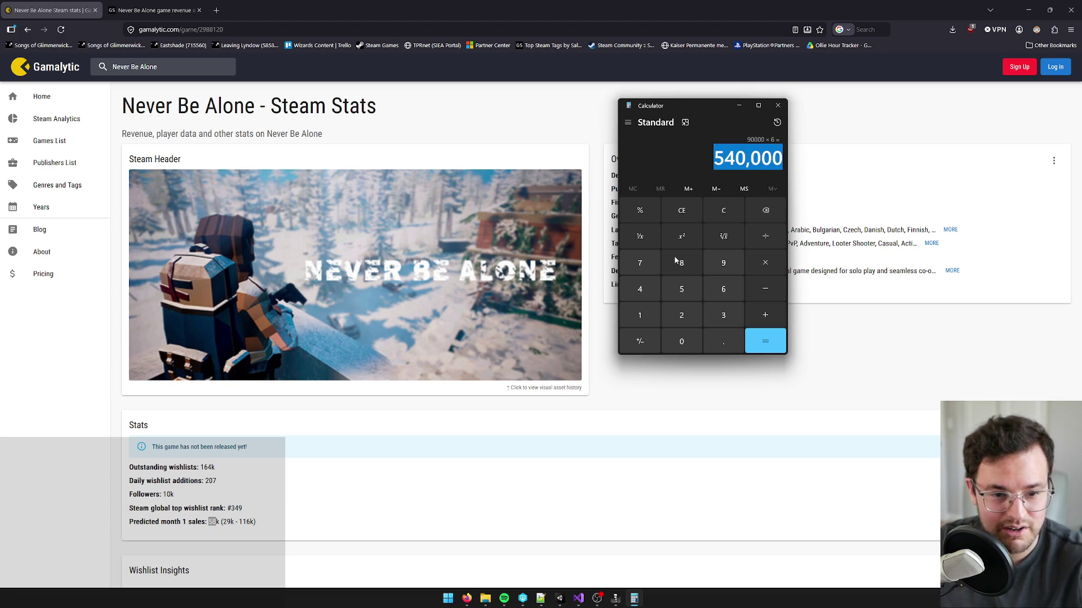
- Multiply on by 4, 3 and 1.4 to reach 9,072,000 and copy it
{"action": "left_click", "coordinate": [765, 262]}
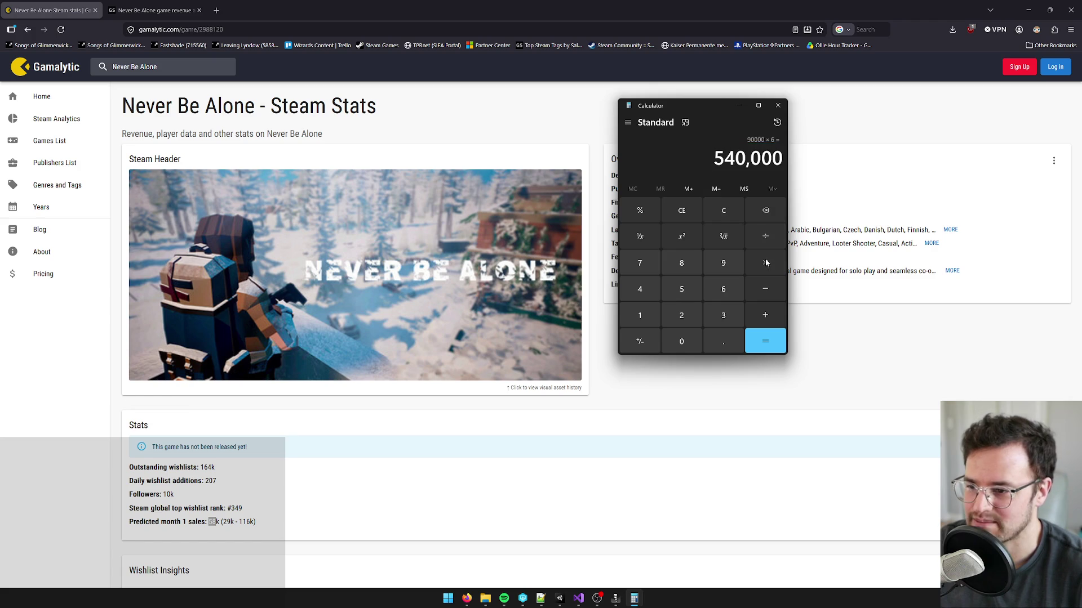
{"action": "left_click", "coordinate": [640, 289]}
{"action": "left_click", "coordinate": [761, 341]}
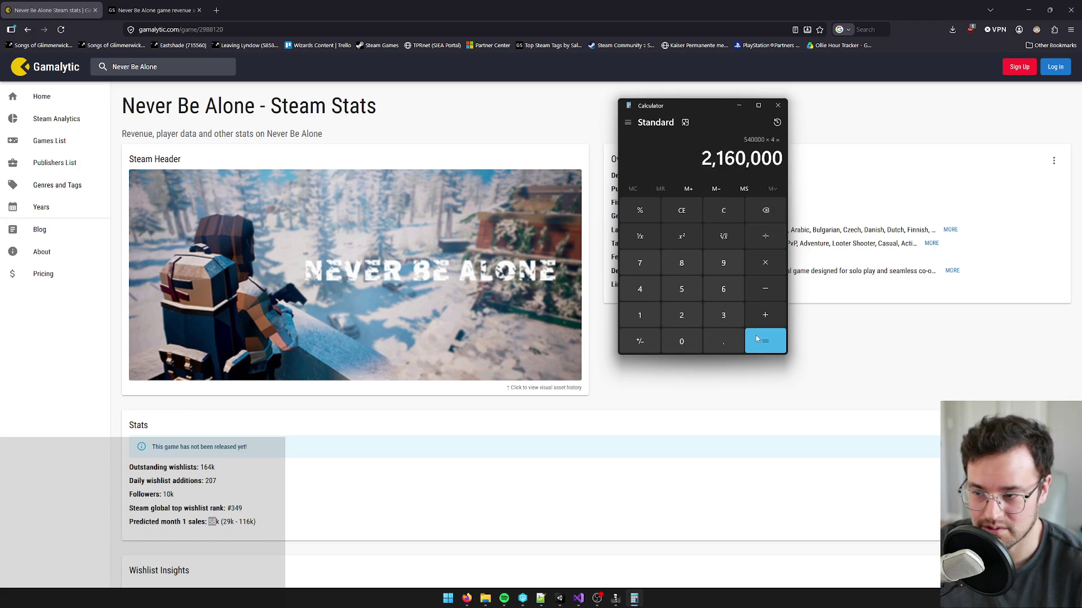
{"action": "left_click", "coordinate": [767, 265]}
{"action": "left_click", "coordinate": [725, 317]}
{"action": "left_click", "coordinate": [765, 342]}
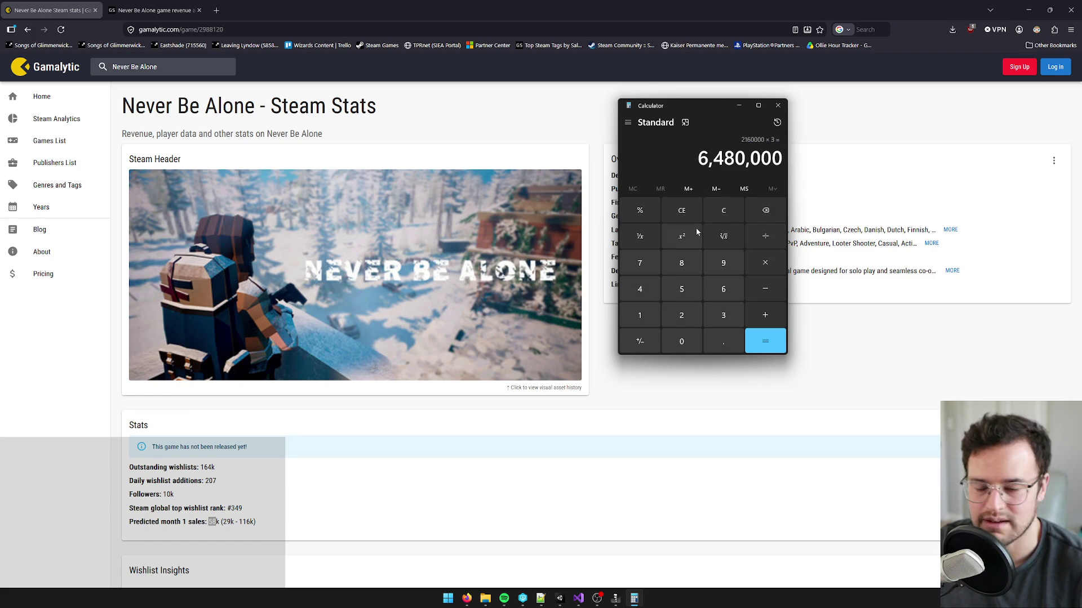
{"action": "left_click", "coordinate": [764, 263]}
{"action": "left_click", "coordinate": [640, 315]}
{"action": "left_click", "coordinate": [721, 341]}
{"action": "left_click", "coordinate": [636, 287]}
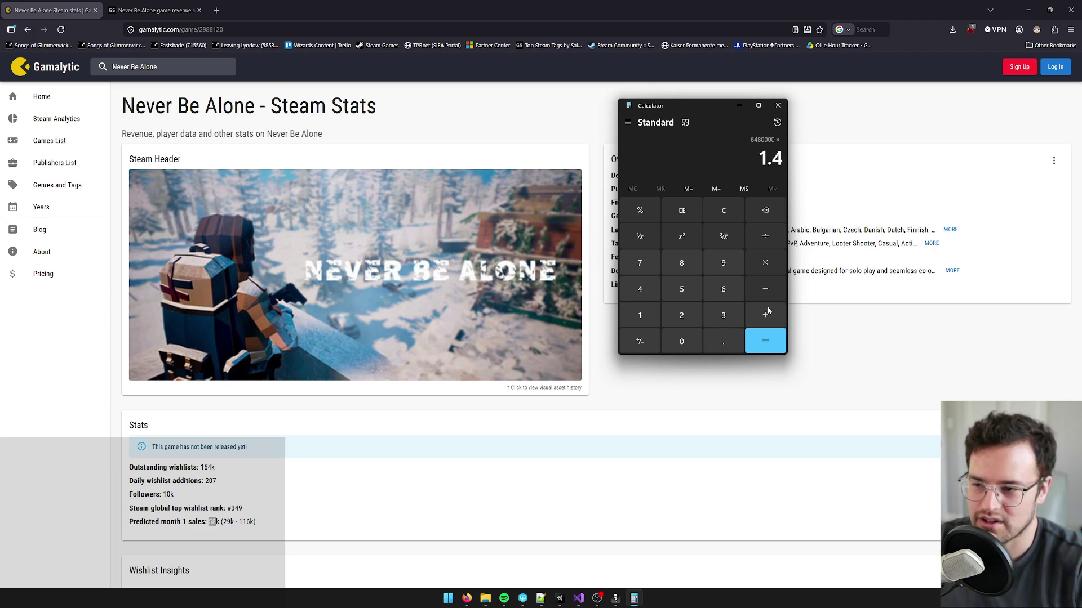
{"action": "left_click", "coordinate": [765, 340]}
{"action": "key", "text": "ctrl+c"}
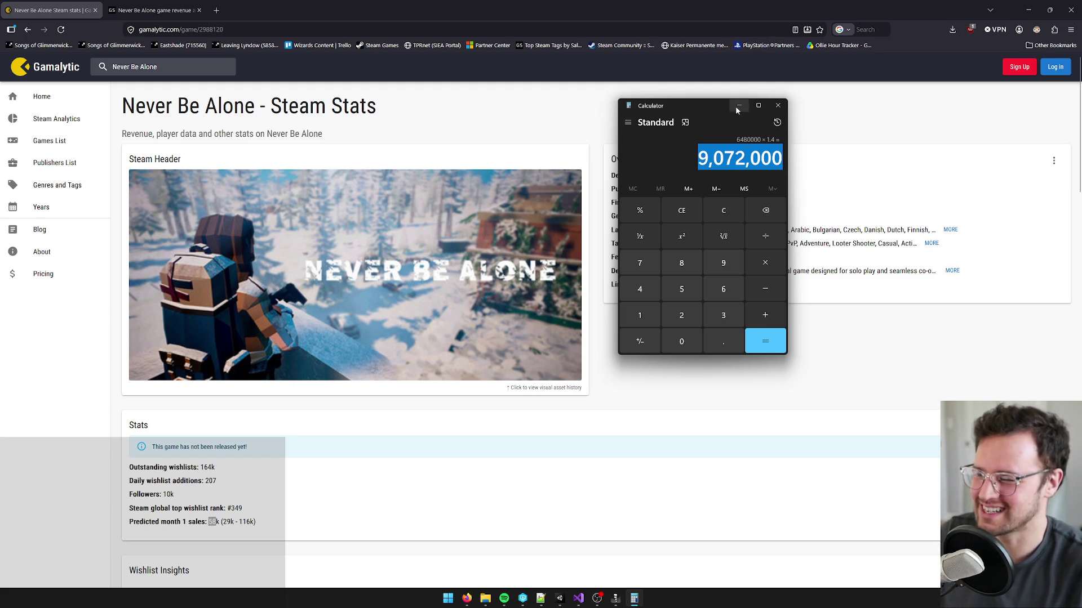
- Multiply 9,072,000 by 3 to get 27,216,000, clear it, and close Calculator
{"action": "left_click", "coordinate": [744, 150]}
{"action": "left_click_drag", "start_coordinate": [701, 157], "coordinate": [744, 157]}
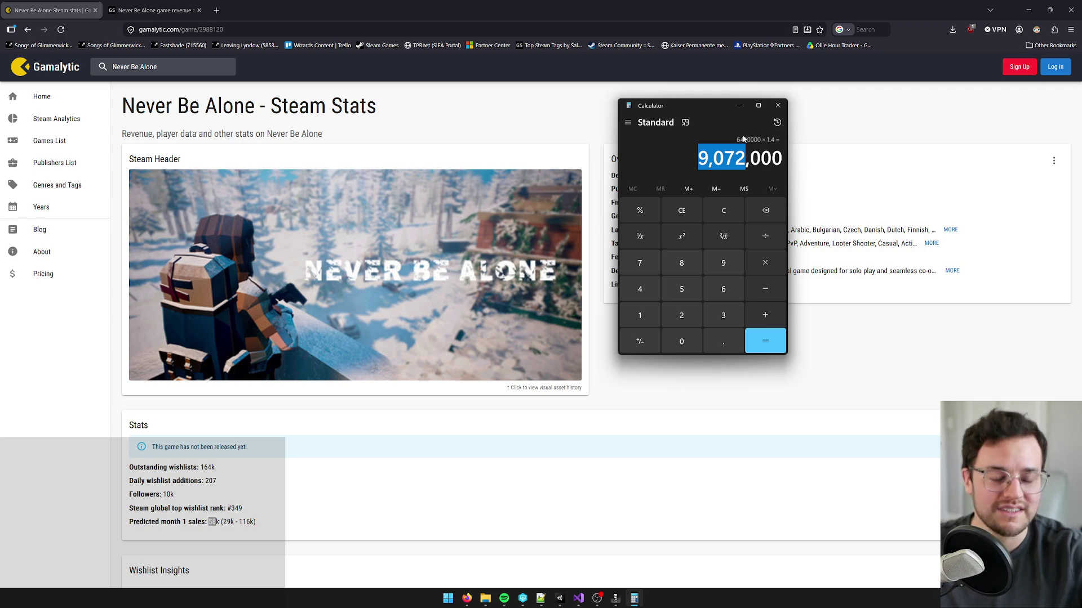
{"action": "left_click", "coordinate": [765, 262]}
{"action": "left_click", "coordinate": [723, 315]}
{"action": "left_click", "coordinate": [770, 337]}
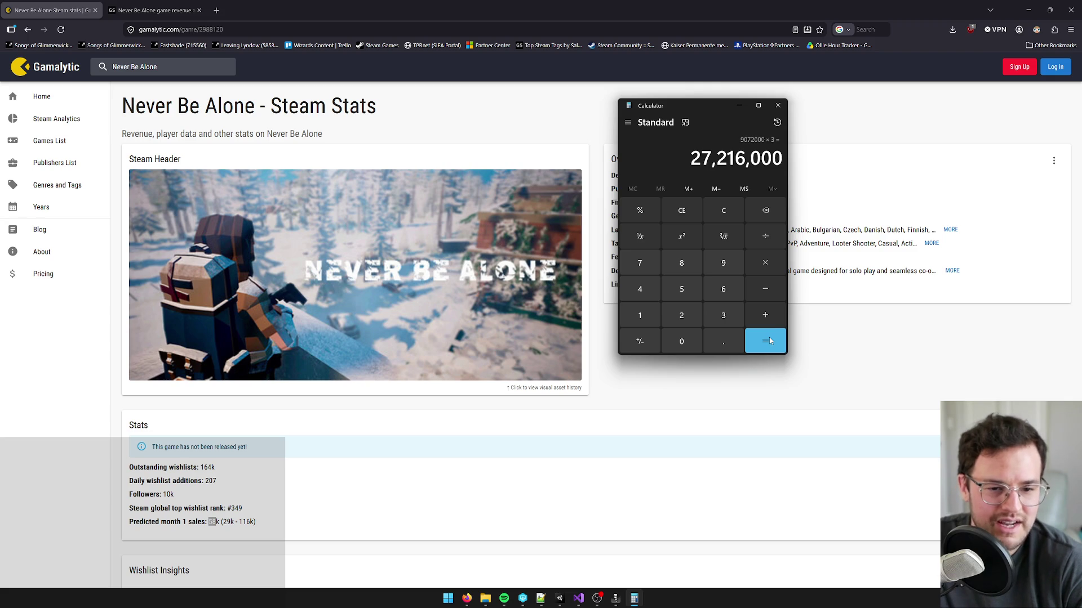
{"action": "left_click", "coordinate": [692, 215]}
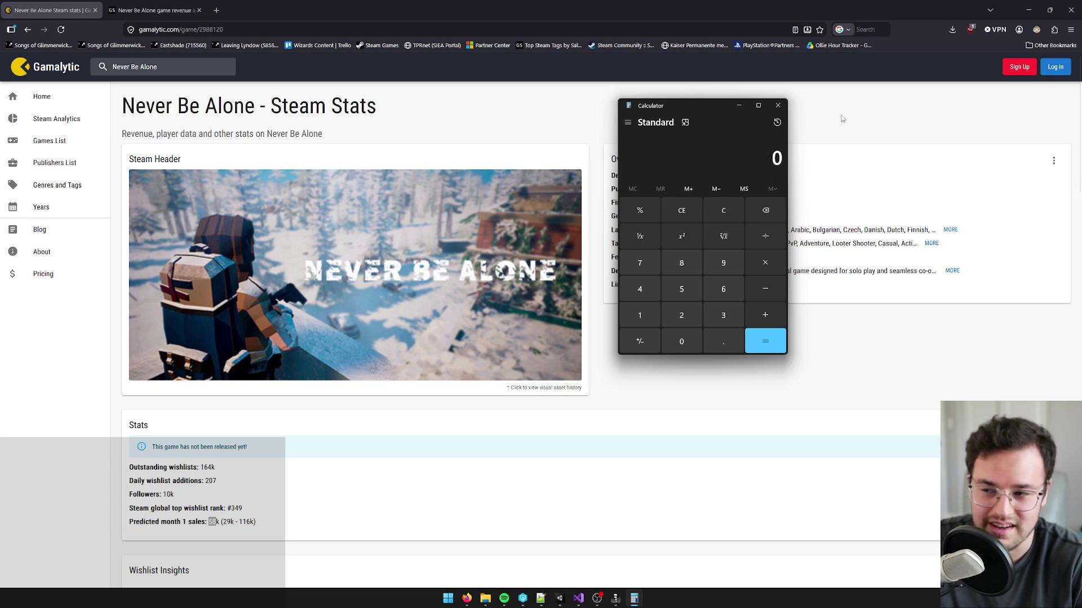
{"action": "left_click", "coordinate": [777, 106]}
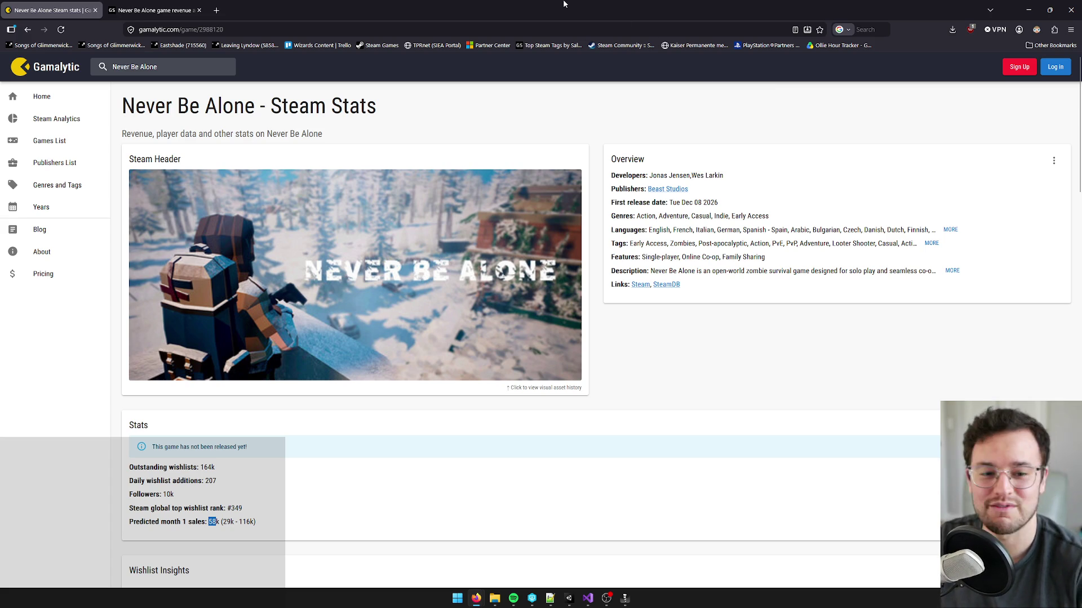
- Shrink and hide the browser so the running Unity game is back in focus
{"action": "mouse_move", "coordinate": [563, 4]}
{"action": "left_mouse_down"}
{"action": "mouse_move", "coordinate": [531, 32]}
{"action": "mouse_move", "coordinate": [498, 40]}
{"action": "left_mouse_up"}
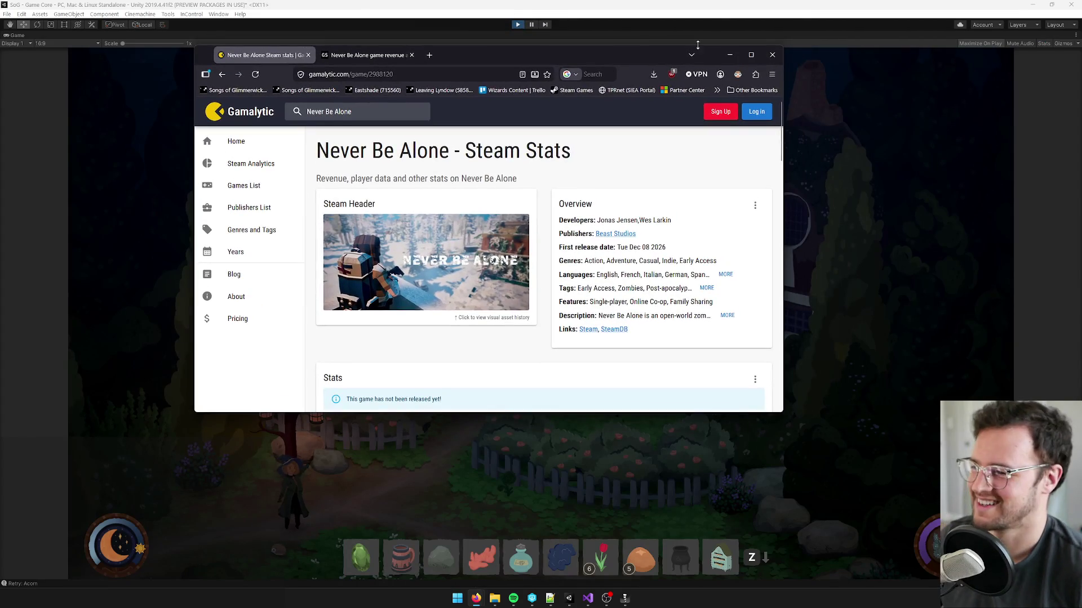
{"action": "key", "text": "alt+Tab"}
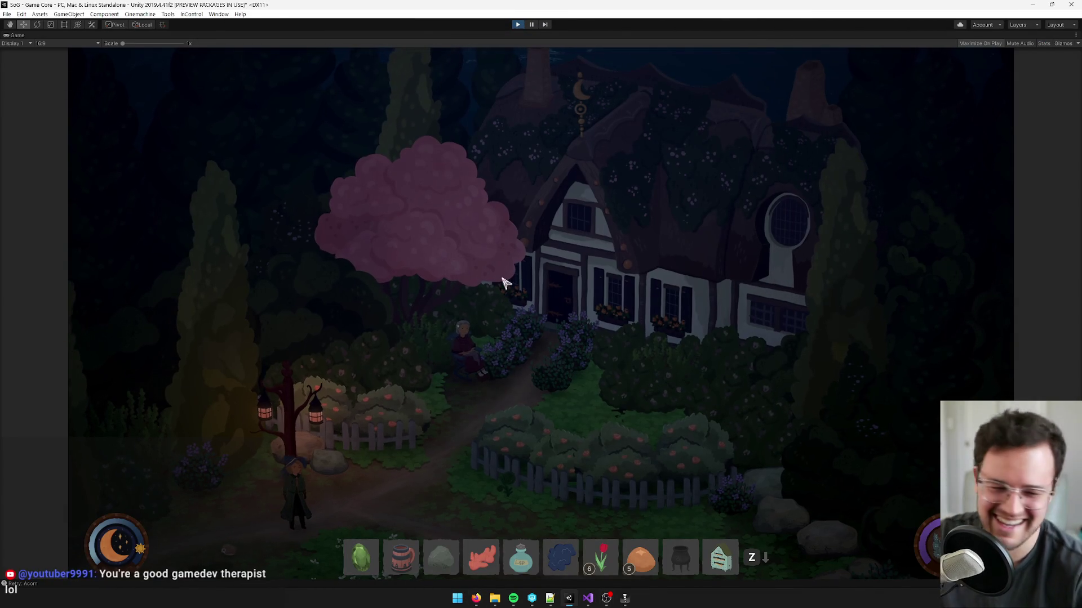
{"action": "left_click", "coordinate": [502, 282]}
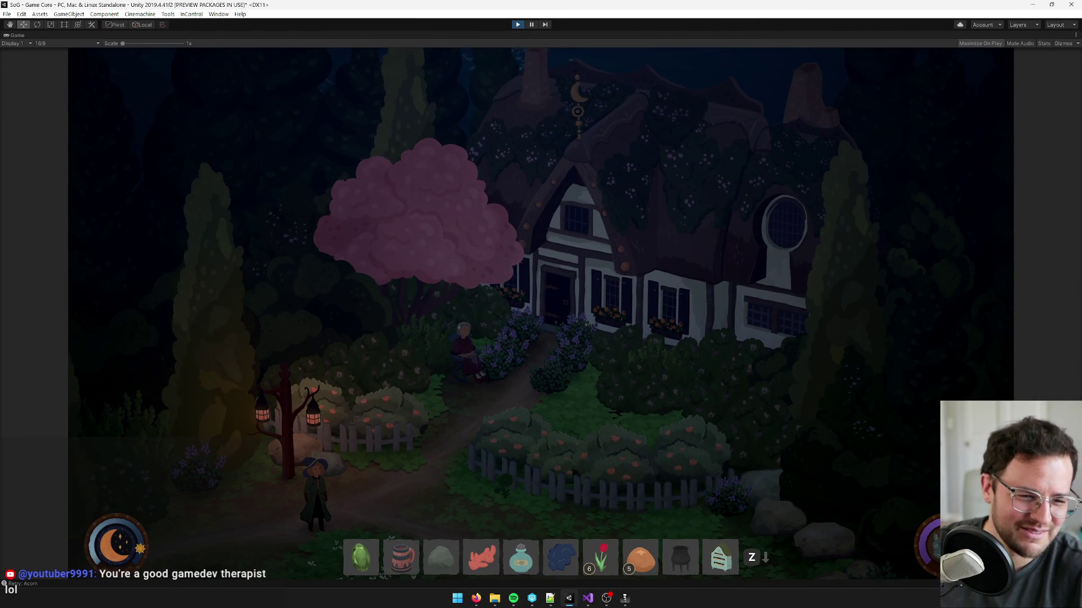
{"action": "key", "text": "alt+Tab"}
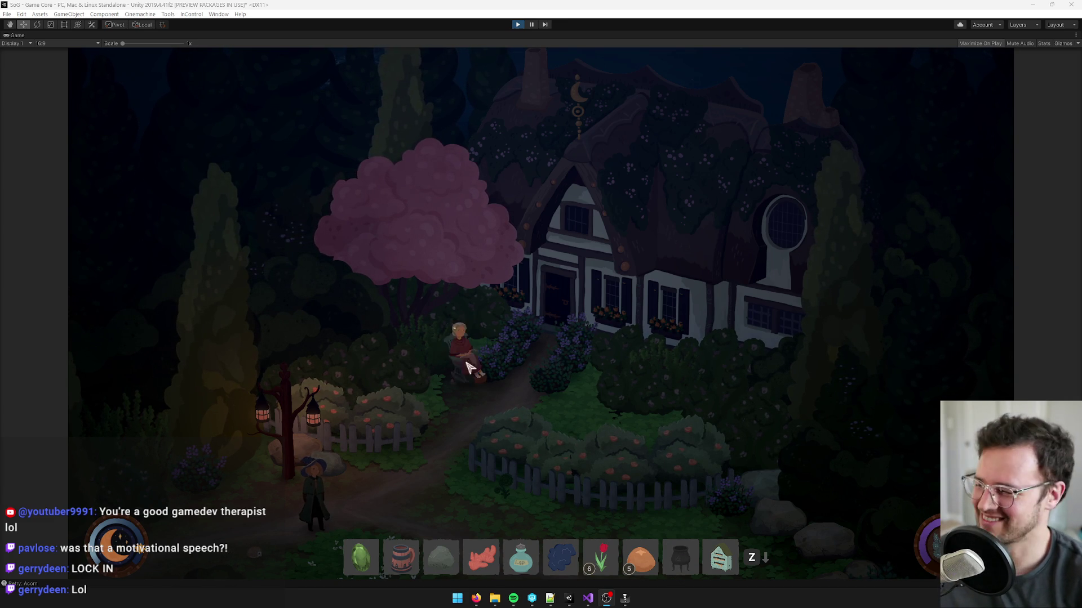
- Walk the witch down the forest path and back using WASD
{"action": "left_click", "coordinate": [438, 453]}
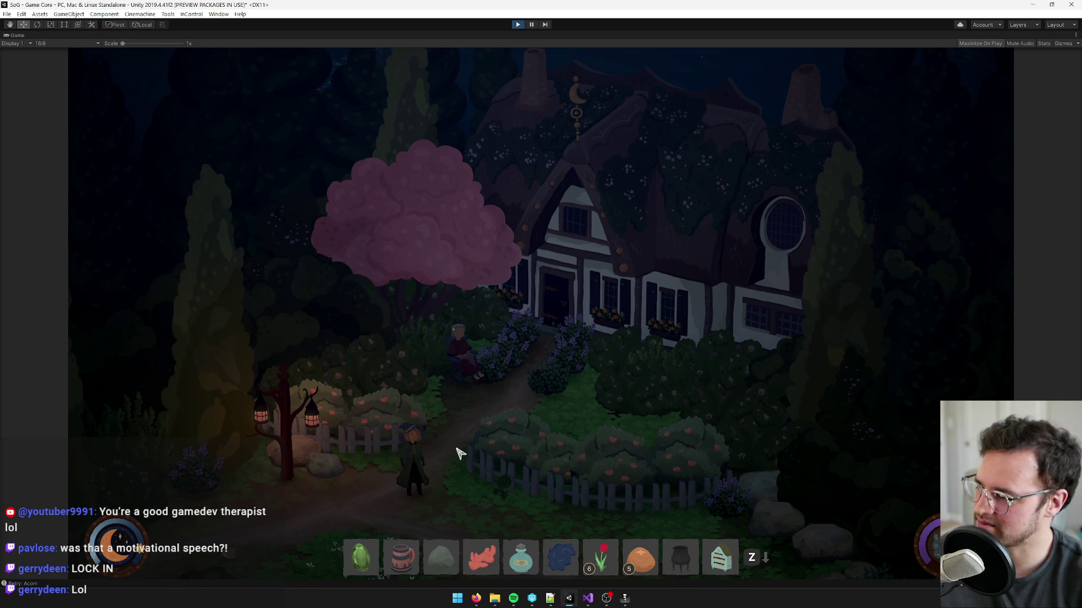
{"action": "key", "text": "s"}
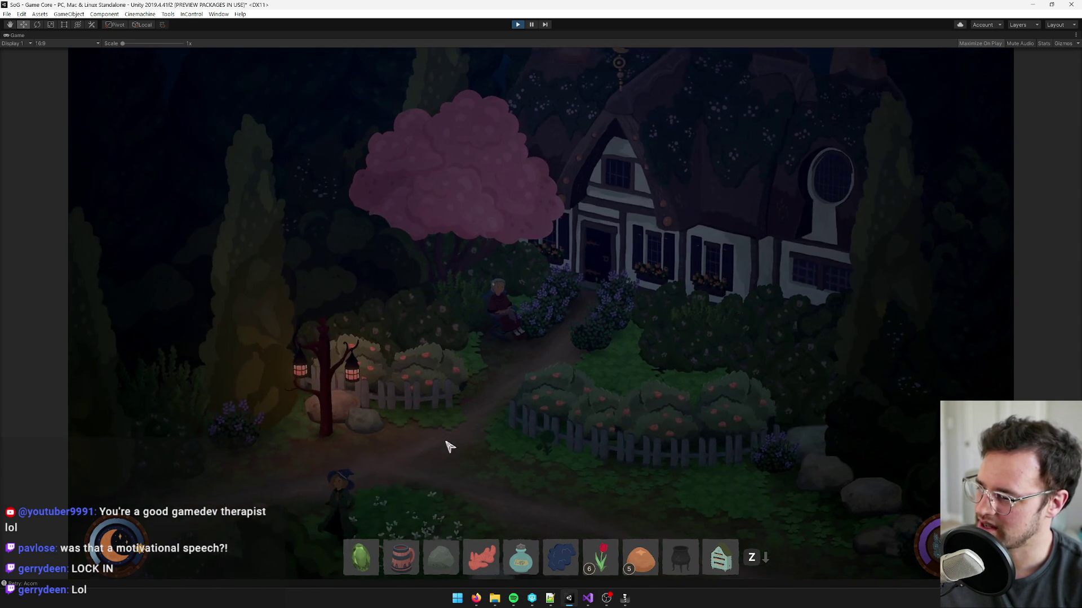
{"action": "key", "text": "a"}
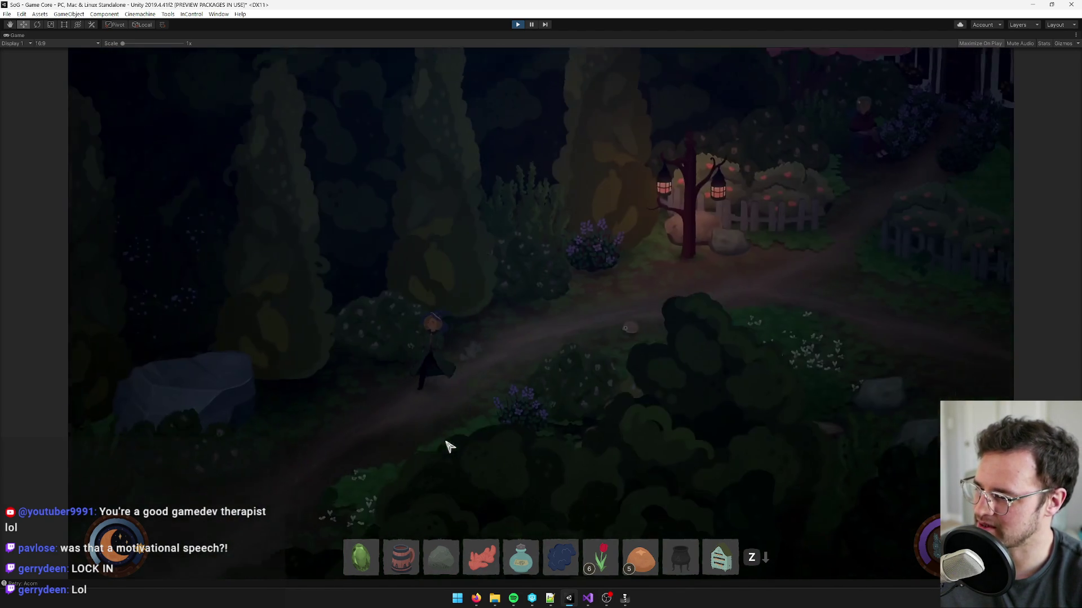
{"action": "key", "text": "s"}
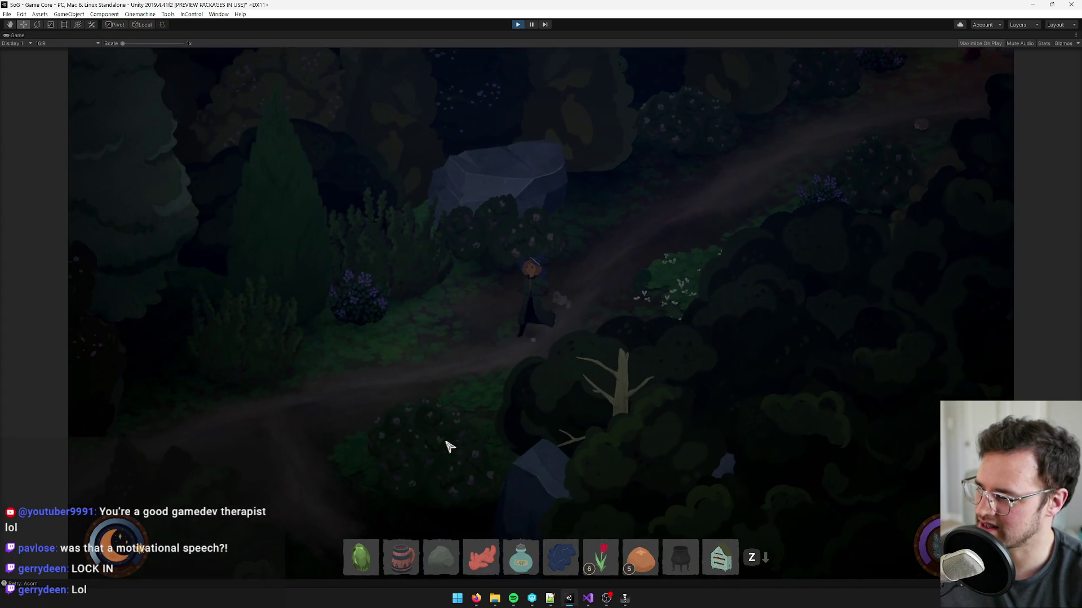
{"action": "key", "text": "a"}
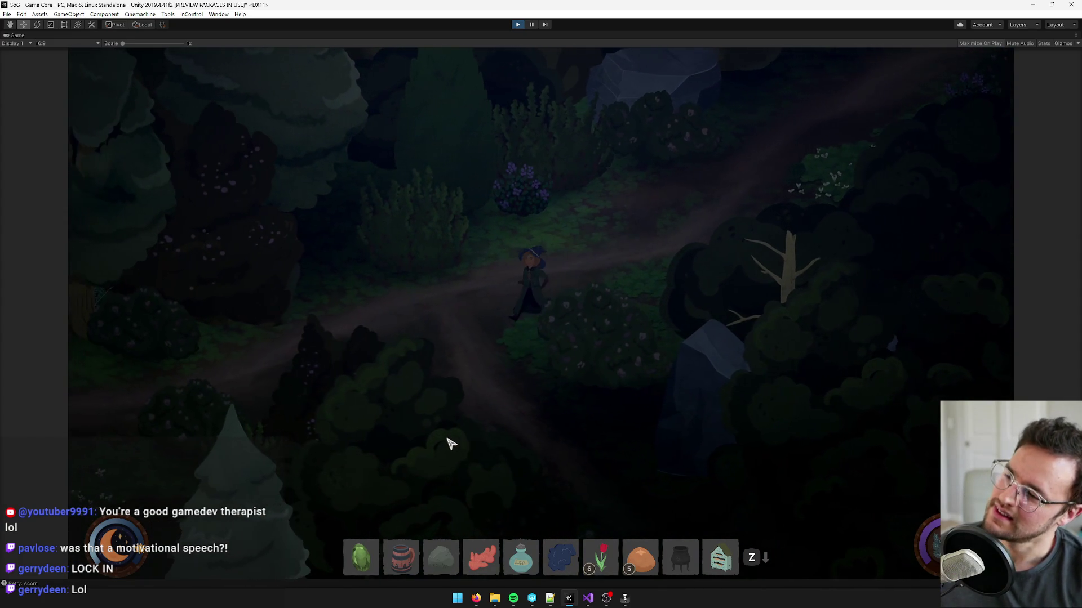
{"action": "key", "text": "w"}
{"action": "key", "text": "d"}
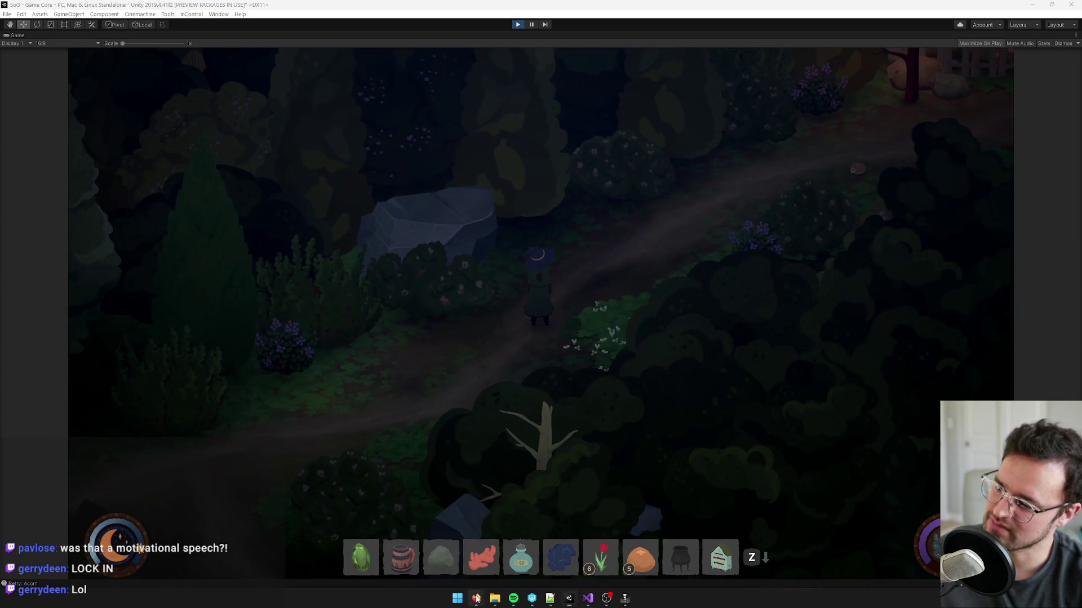
- Check the Cup and Kettle bug card, then choose Exit from the game's pause menu
{"action": "mouse_move", "coordinate": [476, 597]}
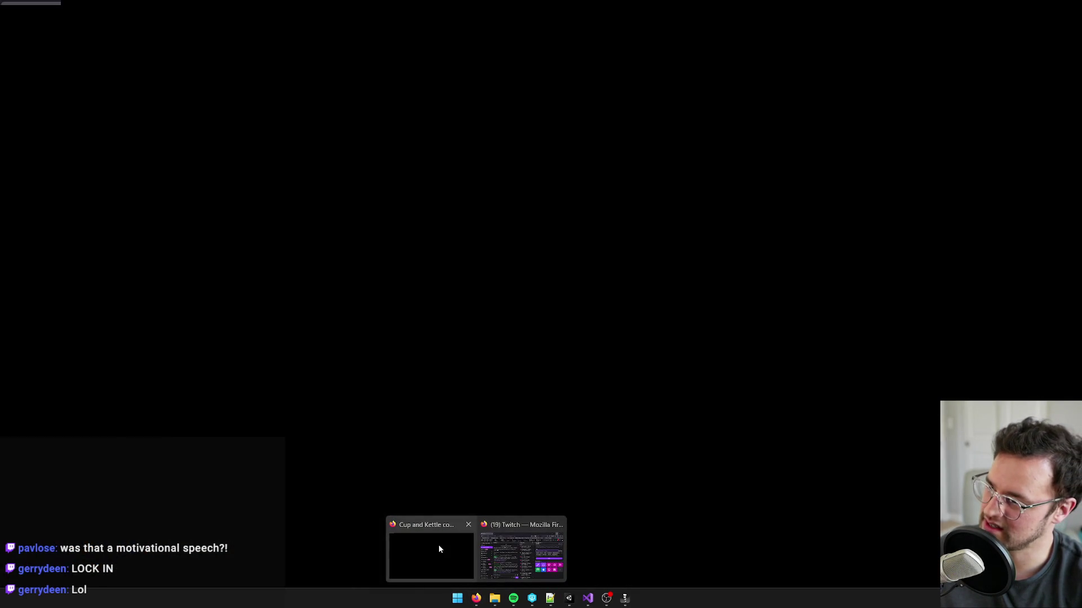
{"action": "left_click", "coordinate": [439, 545]}
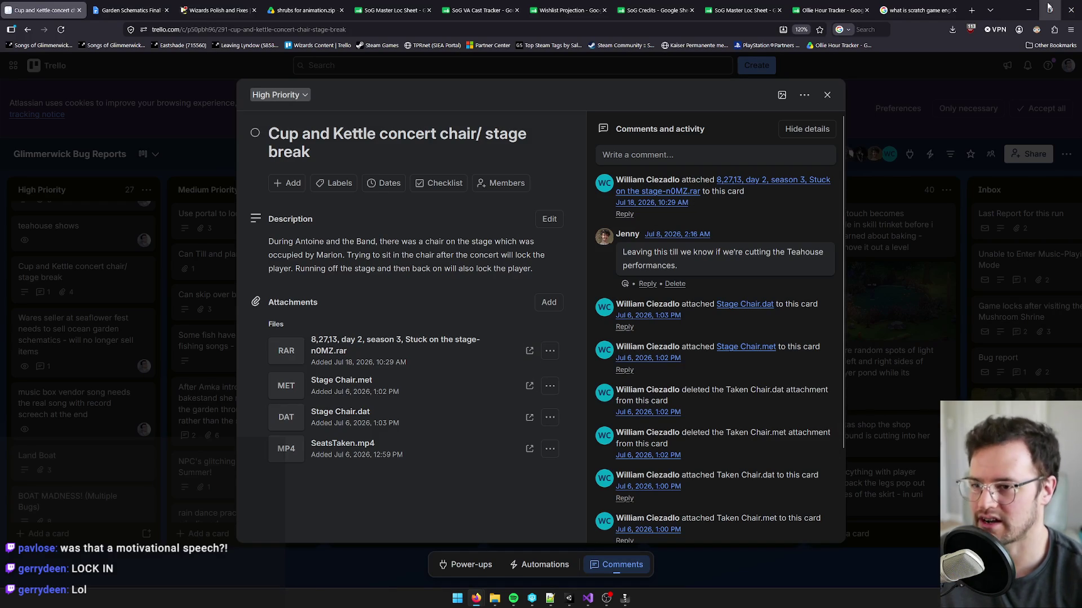
{"action": "left_click", "coordinate": [1028, 10]}
{"action": "key", "text": "Escape"}
{"action": "left_click", "coordinate": [477, 381]}
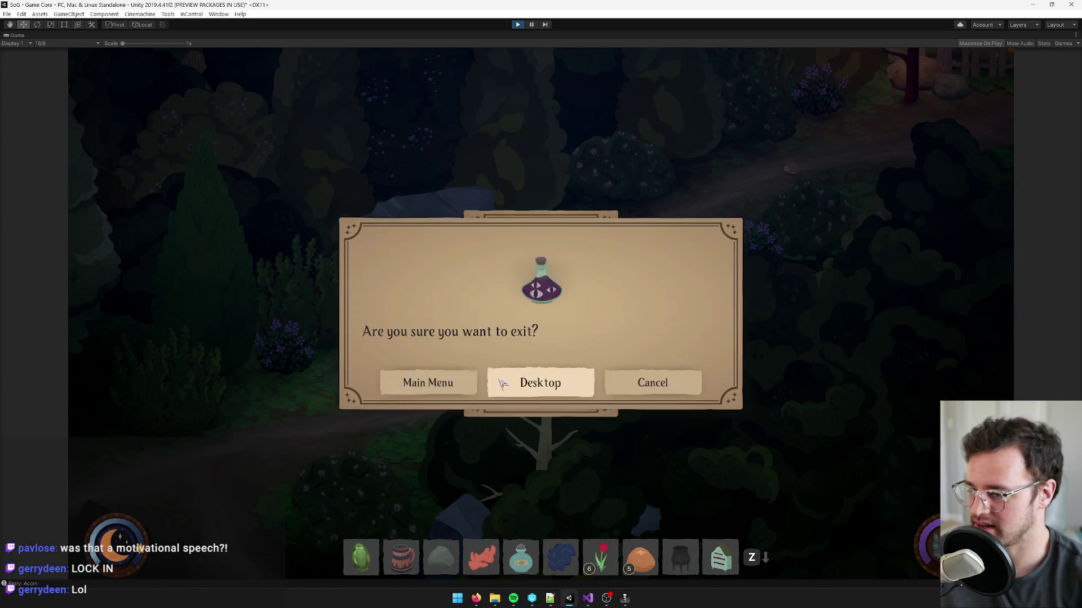
{"action": "key", "text": "Escape"}
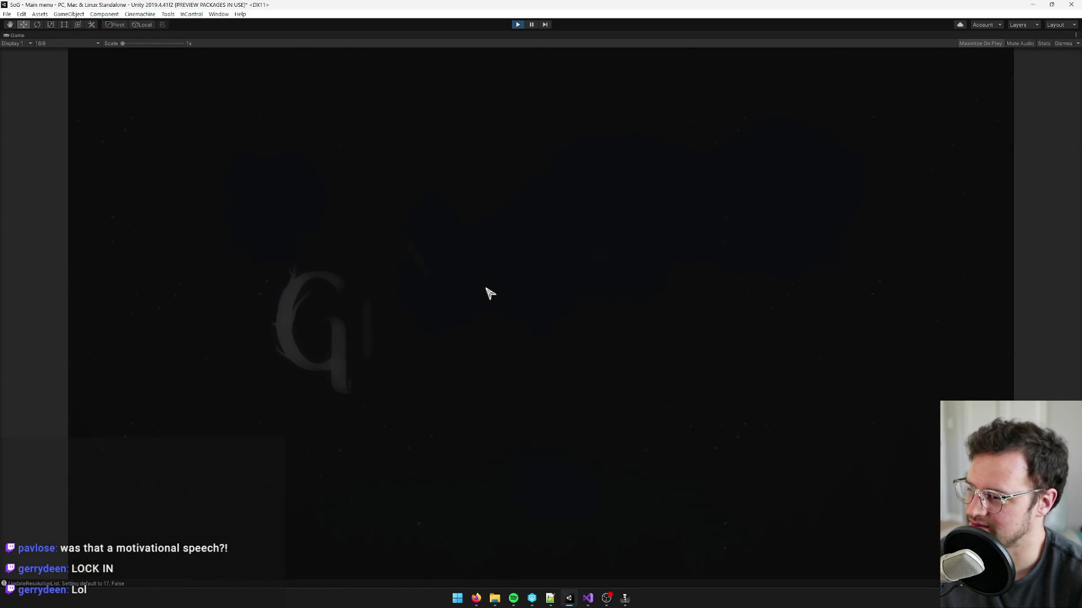
{"action": "left_click", "coordinate": [627, 415]}
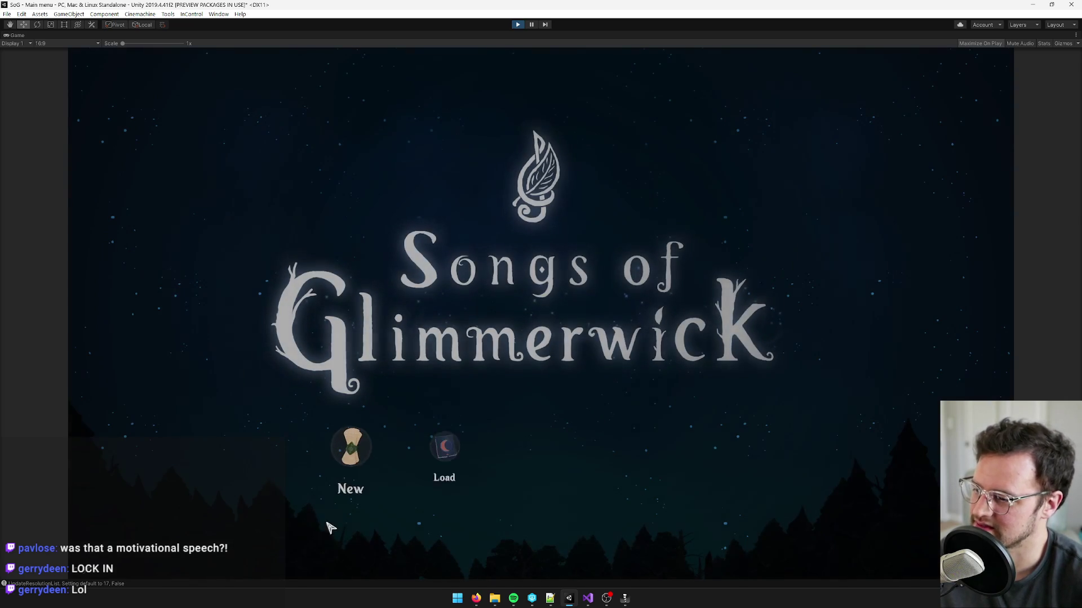
{"action": "left_click", "coordinate": [441, 451]}
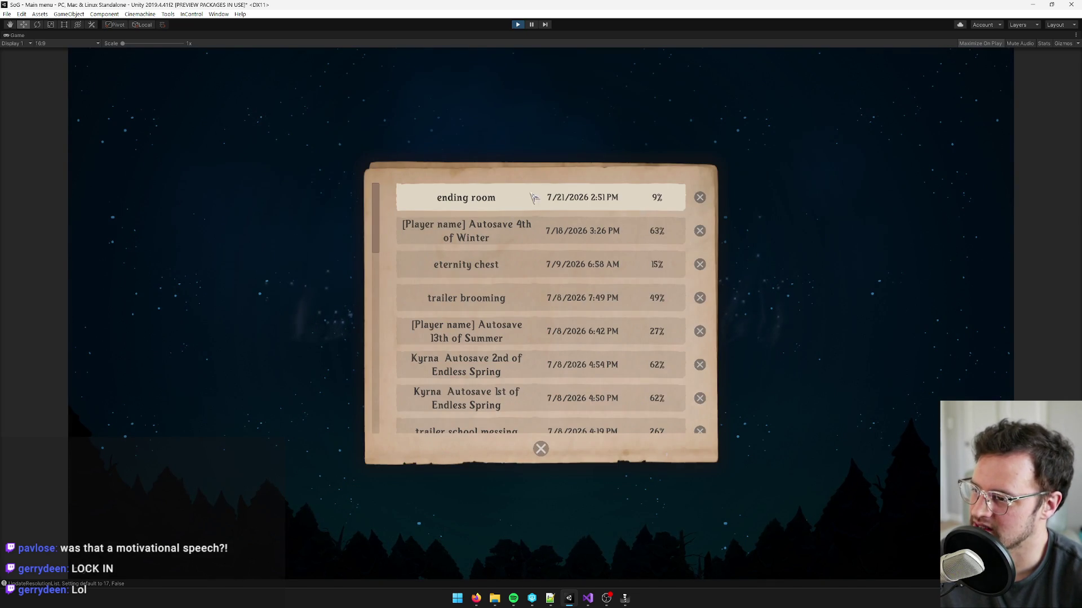
{"action": "scroll", "coordinate": [510, 281], "scroll_direction": "down", "scroll_amount": 3}
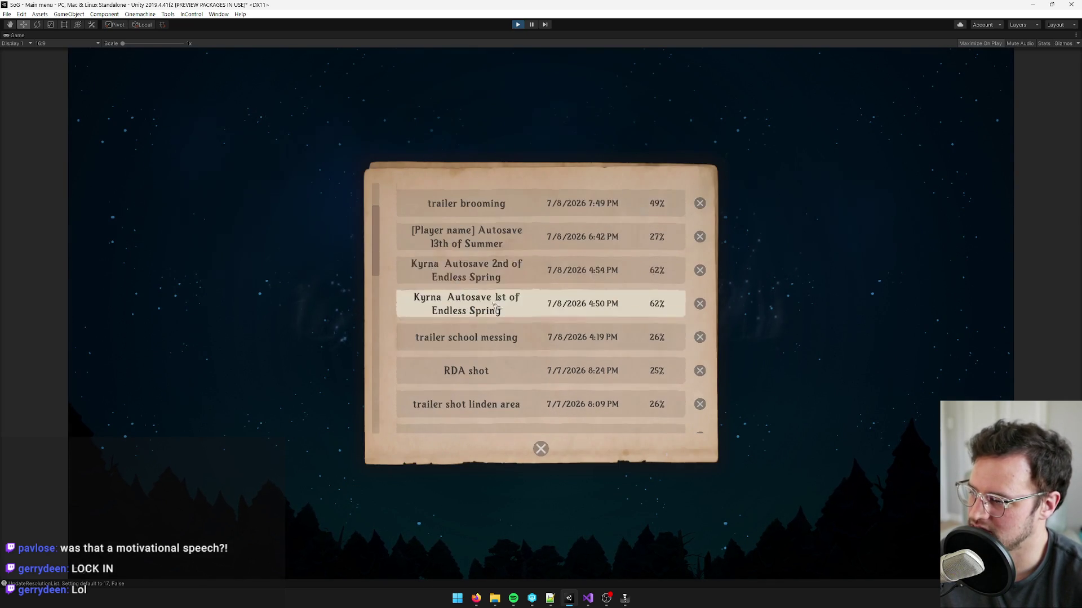
{"action": "mouse_move", "coordinate": [378, 242]}
{"action": "left_mouse_down"}
{"action": "mouse_move", "coordinate": [375, 412]}
{"action": "mouse_move", "coordinate": [388, 378]}
{"action": "left_mouse_up"}
{"action": "mouse_move", "coordinate": [494, 598]}
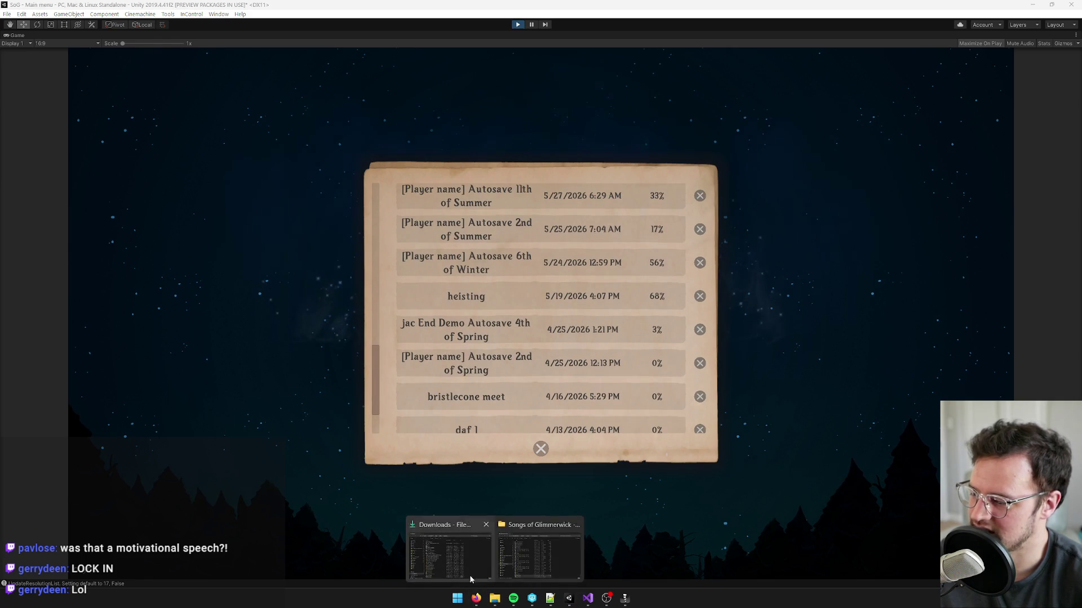
{"action": "mouse_move", "coordinate": [535, 555]}
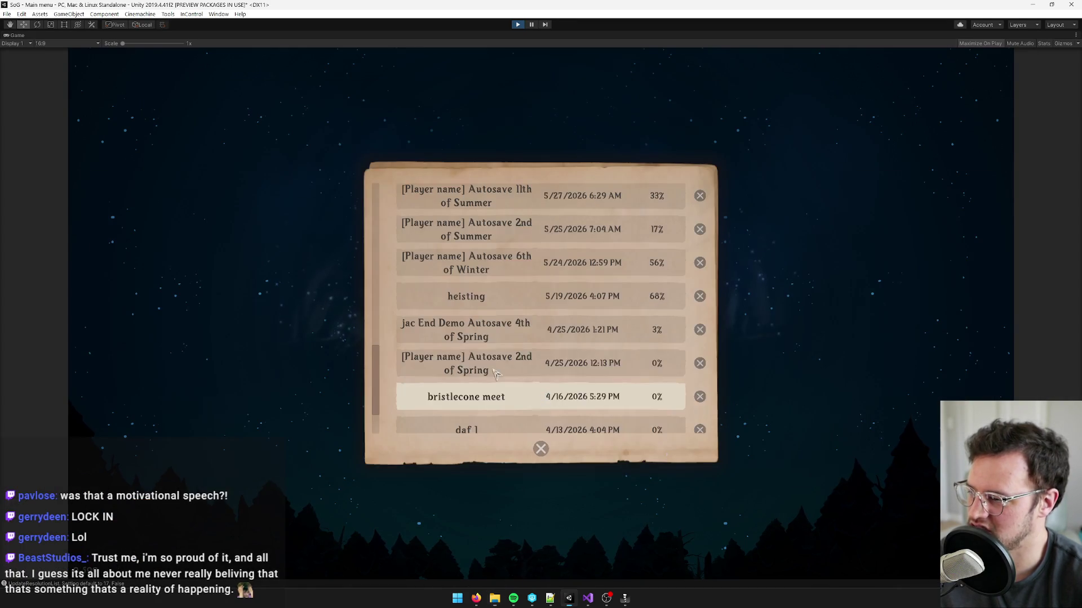
{"action": "scroll", "coordinate": [494, 373], "scroll_direction": "up", "scroll_amount": 1}
{"action": "scroll", "coordinate": [379, 358], "scroll_direction": "up", "scroll_amount": 3}
{"action": "mouse_move", "coordinate": [378, 358]}
{"action": "left_mouse_down"}
{"action": "mouse_move", "coordinate": [386, 228]}
{"action": "mouse_move", "coordinate": [377, 421]}
{"action": "mouse_move", "coordinate": [378, 338]}
{"action": "left_mouse_up"}
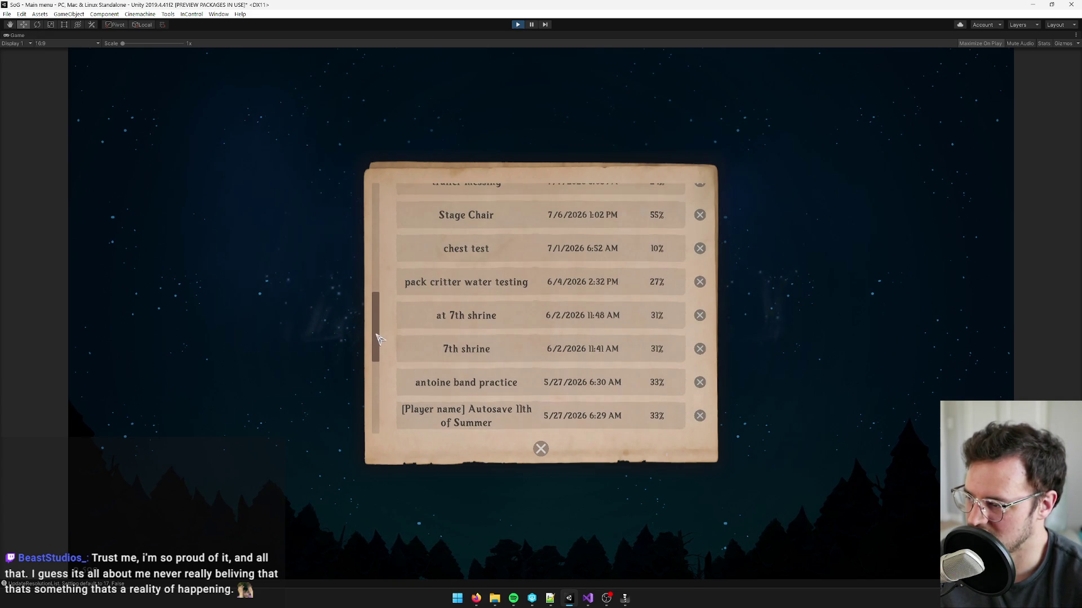
{"action": "left_click", "coordinate": [541, 448]}
- Close the save list with its X button and stop Play mode with Ctrl+P
{"action": "left_click", "coordinate": [519, 24]}
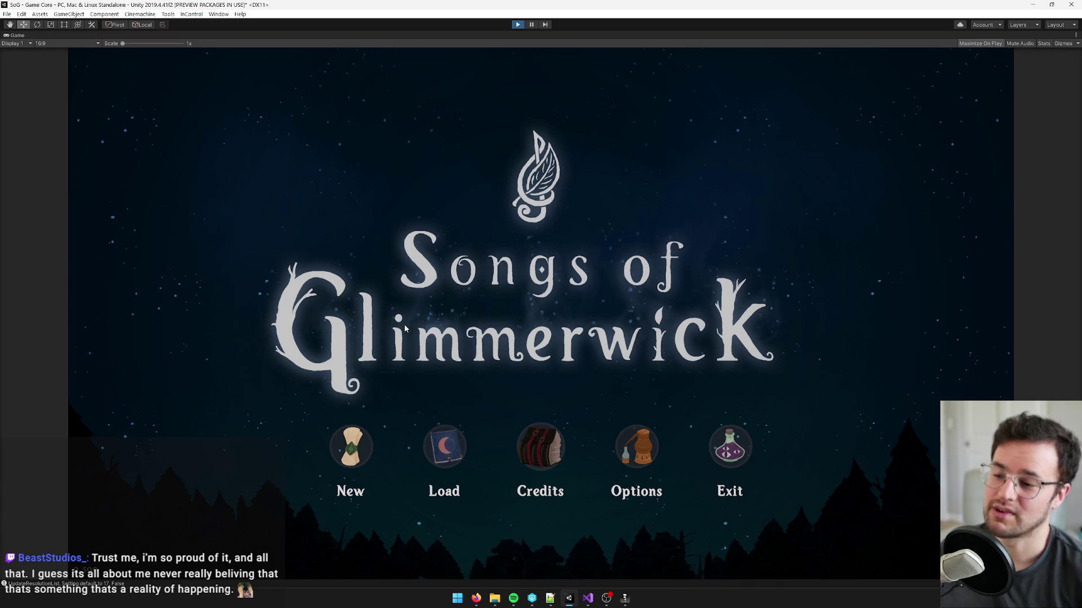
{"action": "key", "text": "ctrl+p"}
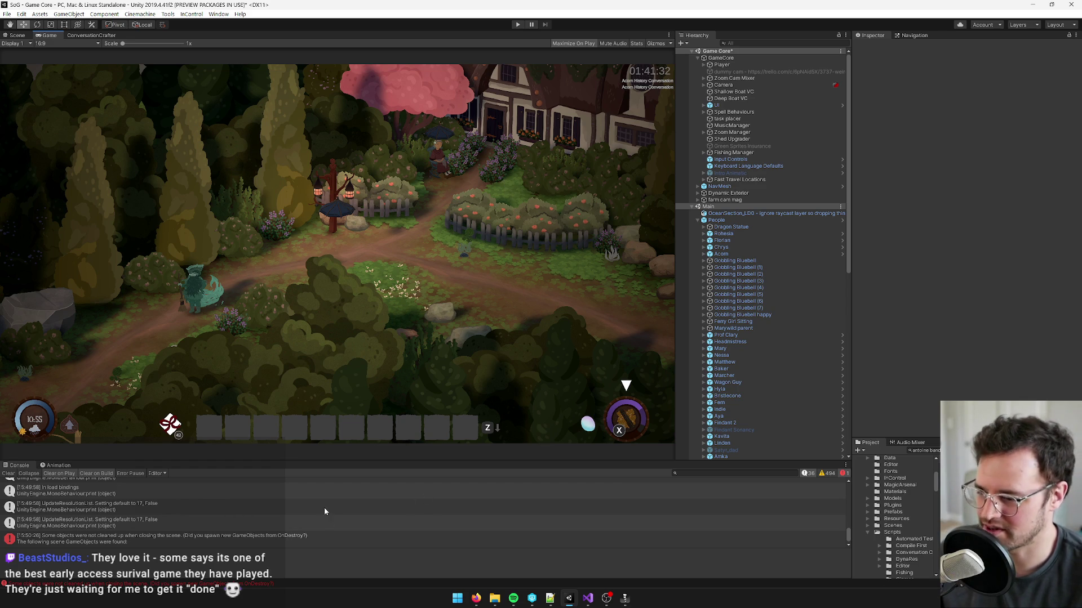
- Select the 'Some objects were not cleaned up' error and enlarge the Console to read its details
{"action": "left_click", "coordinate": [219, 544]}
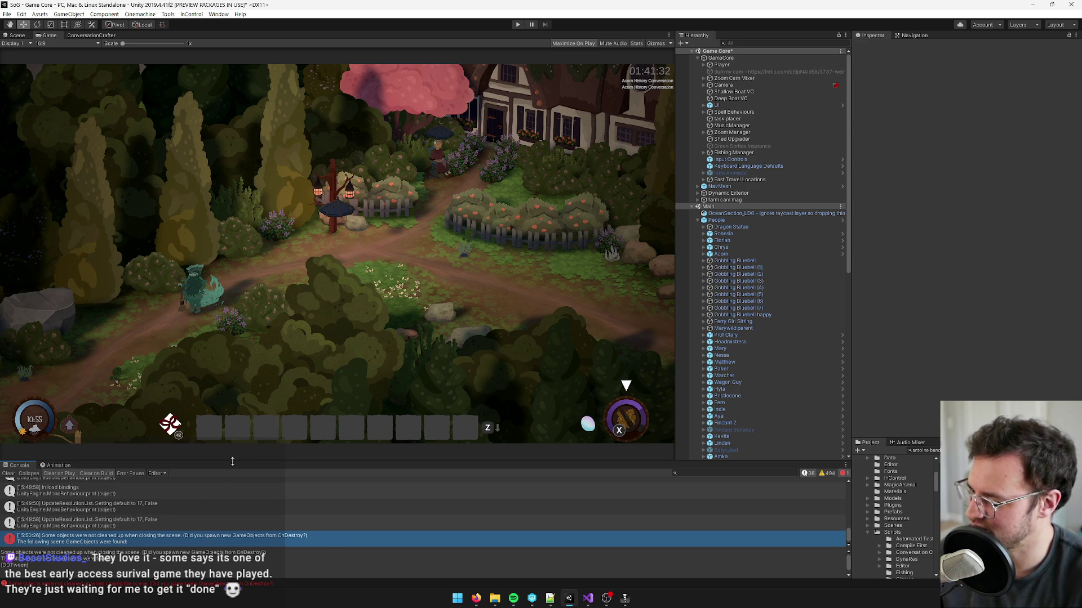
{"action": "left_click_drag", "start_coordinate": [231, 462], "coordinate": [225, 404]}
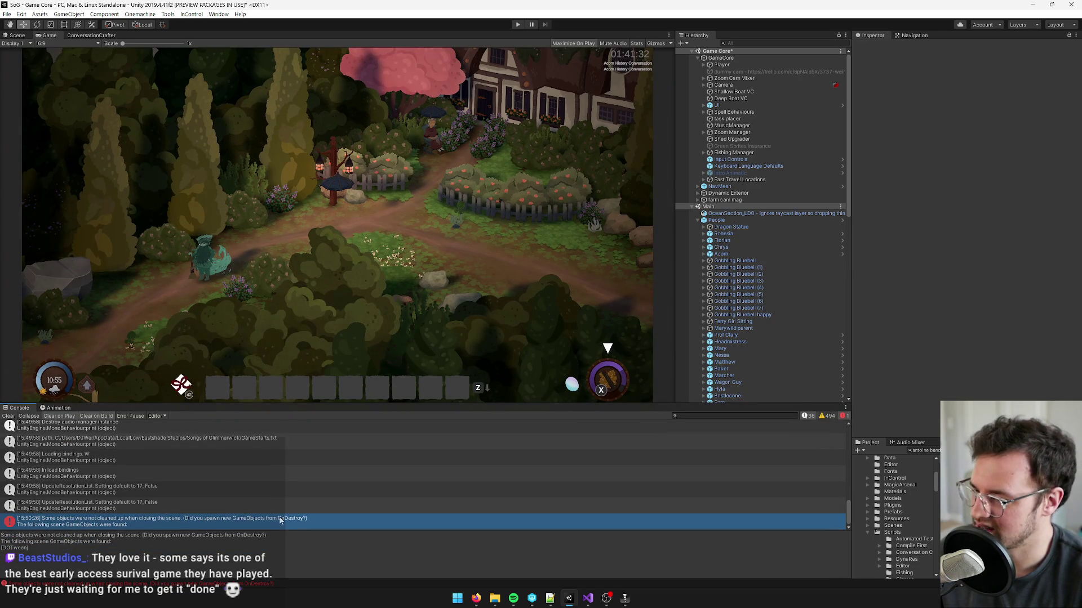
- Bring the Songs of Glimmerwick save folder window in File Explorer to the front
{"action": "mouse_move", "coordinate": [494, 598]}
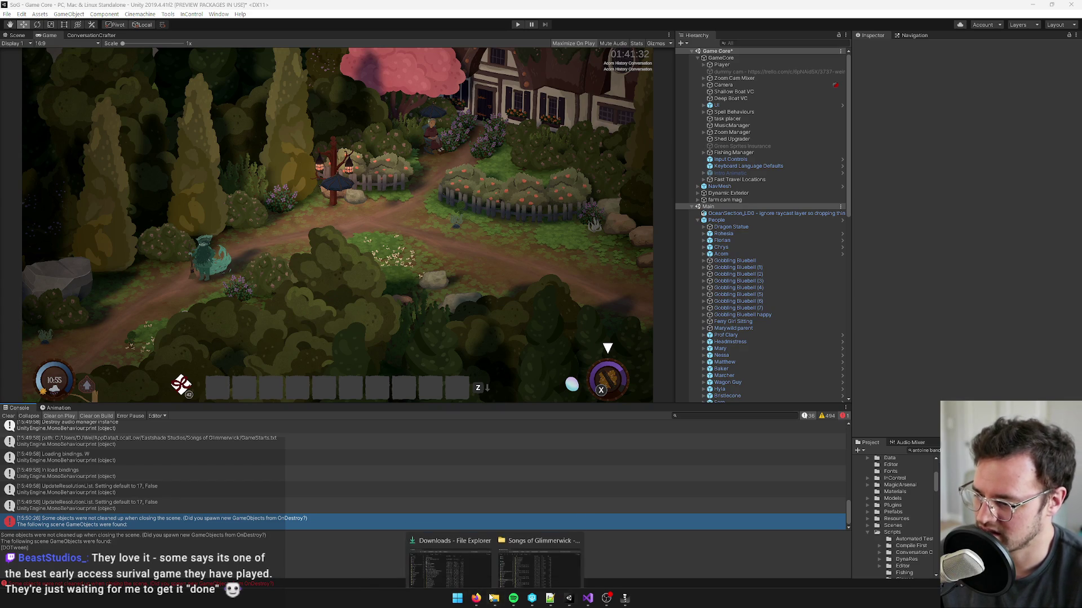
{"action": "left_click", "coordinate": [534, 541]}
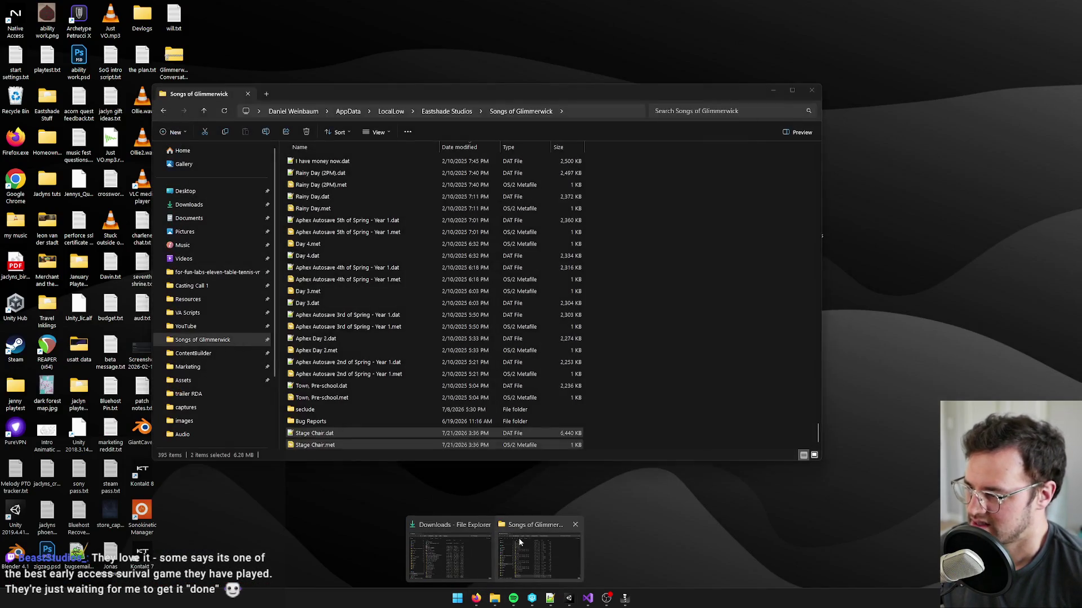
{"action": "left_click", "coordinate": [534, 541]}
- Select the saves in the list down to Town, Pre-school.met
{"action": "scroll", "coordinate": [472, 348], "scroll_direction": "up", "scroll_amount": 20}
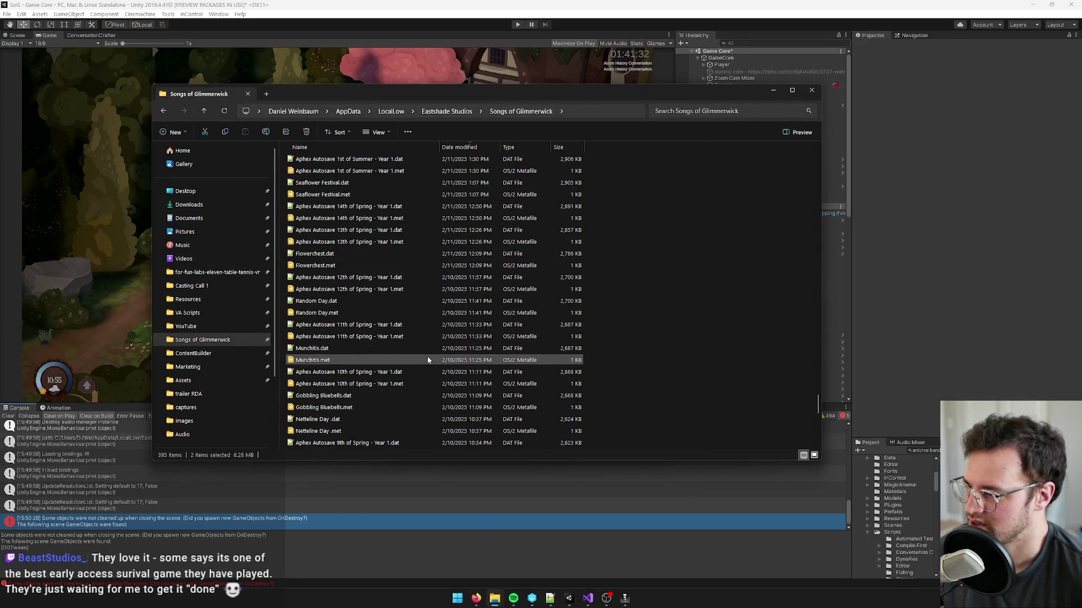
{"action": "scroll", "coordinate": [427, 356], "scroll_direction": "up", "scroll_amount": 10}
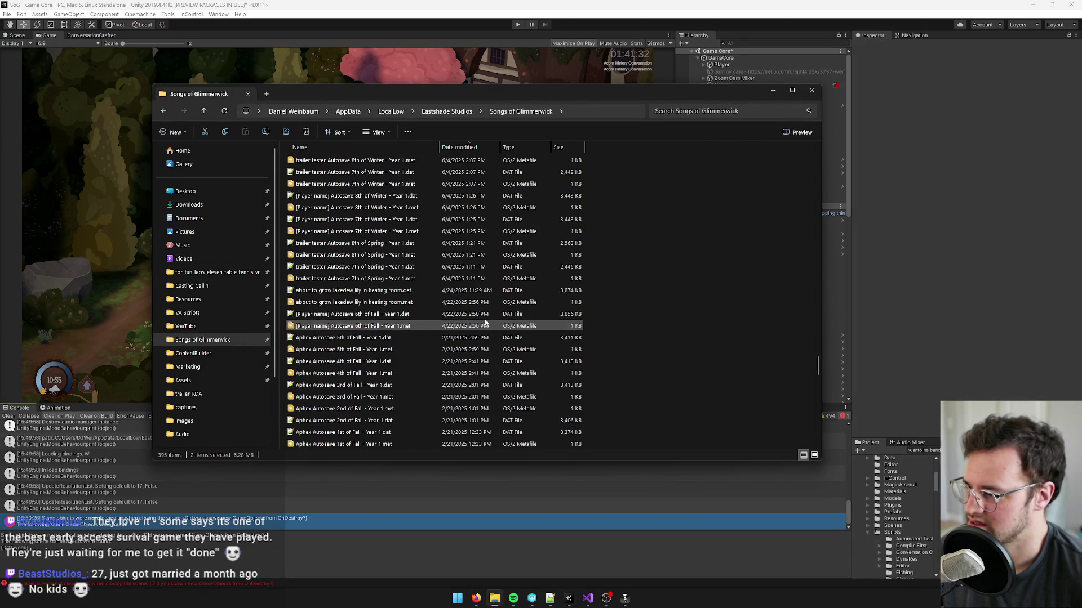
{"action": "scroll", "coordinate": [398, 309], "scroll_direction": "up", "scroll_amount": 10}
{"action": "scroll", "coordinate": [397, 304], "scroll_direction": "up", "scroll_amount": 9}
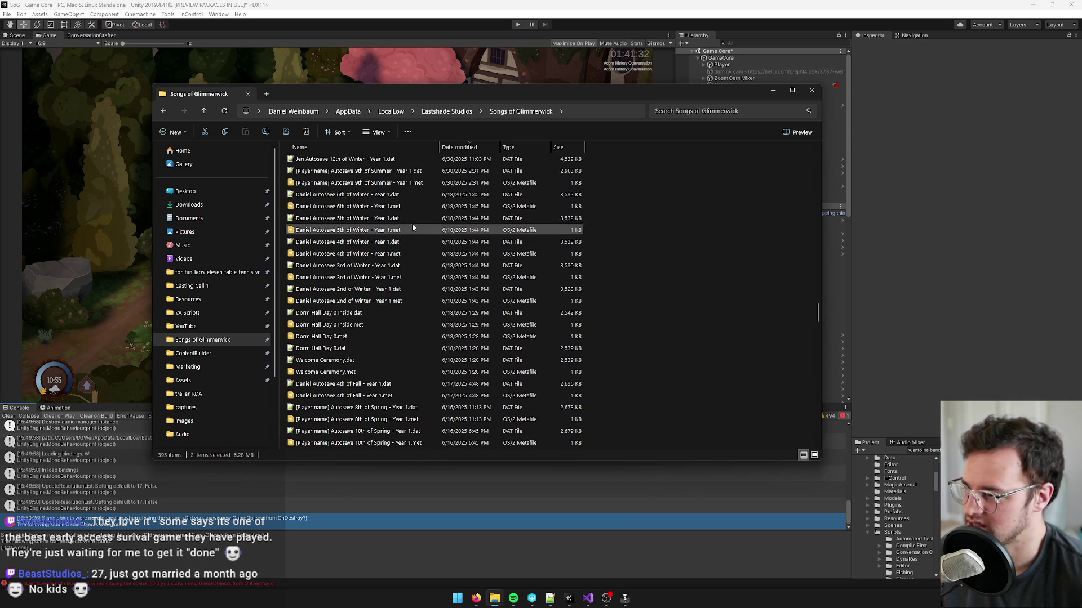
{"action": "scroll", "coordinate": [366, 253], "scroll_direction": "up", "scroll_amount": 8}
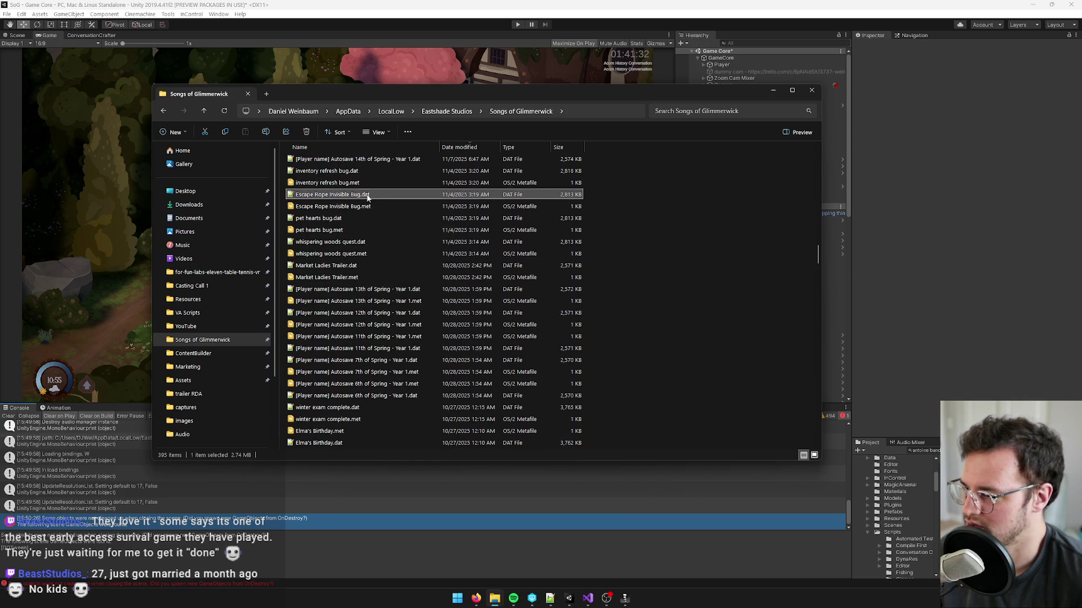
{"action": "scroll", "coordinate": [401, 296], "scroll_direction": "down", "scroll_amount": 10}
{"action": "scroll", "coordinate": [429, 318], "scroll_direction": "down", "scroll_amount": 15}
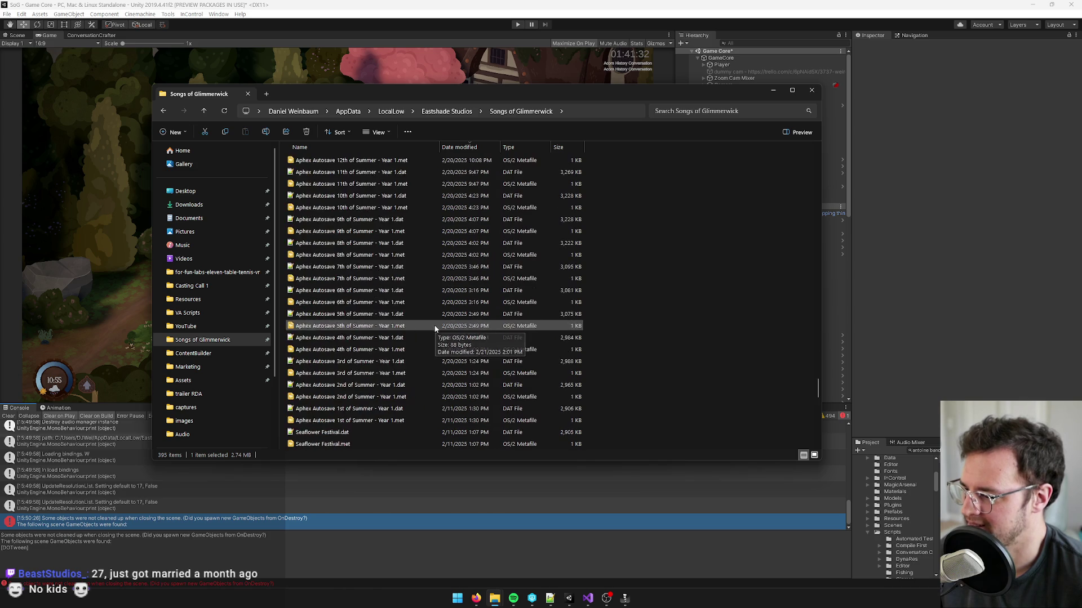
{"action": "scroll", "coordinate": [431, 335], "scroll_direction": "down", "scroll_amount": 5}
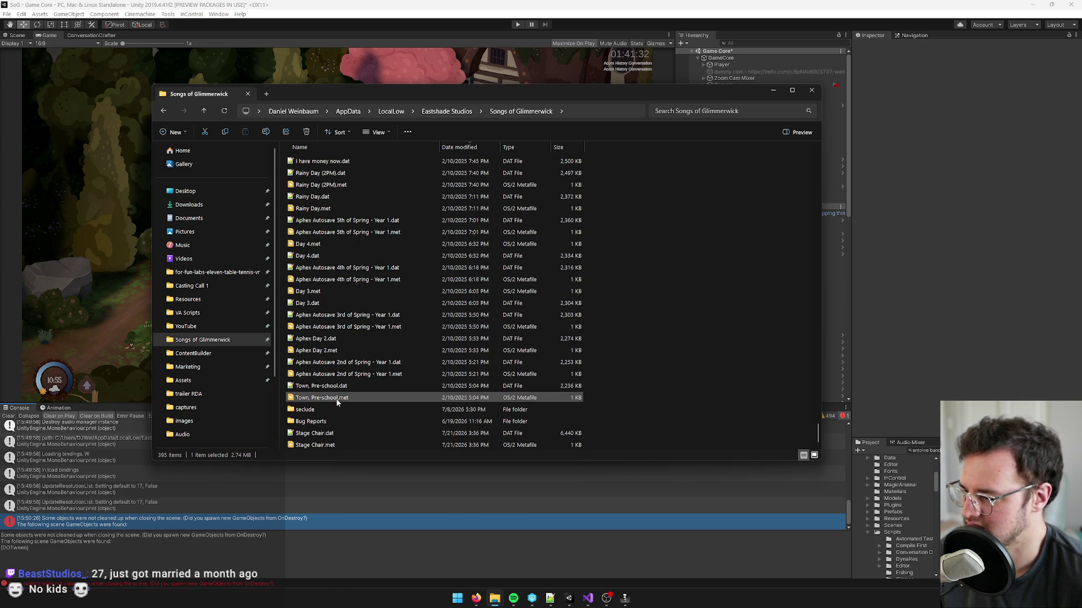
{"action": "left_click", "coordinate": [328, 398], "text": "shift"}
- Move the selected saves into the seclude folder, skipping then replacing duplicates
{"action": "left_click_drag", "start_coordinate": [329, 399], "coordinate": [307, 410]}
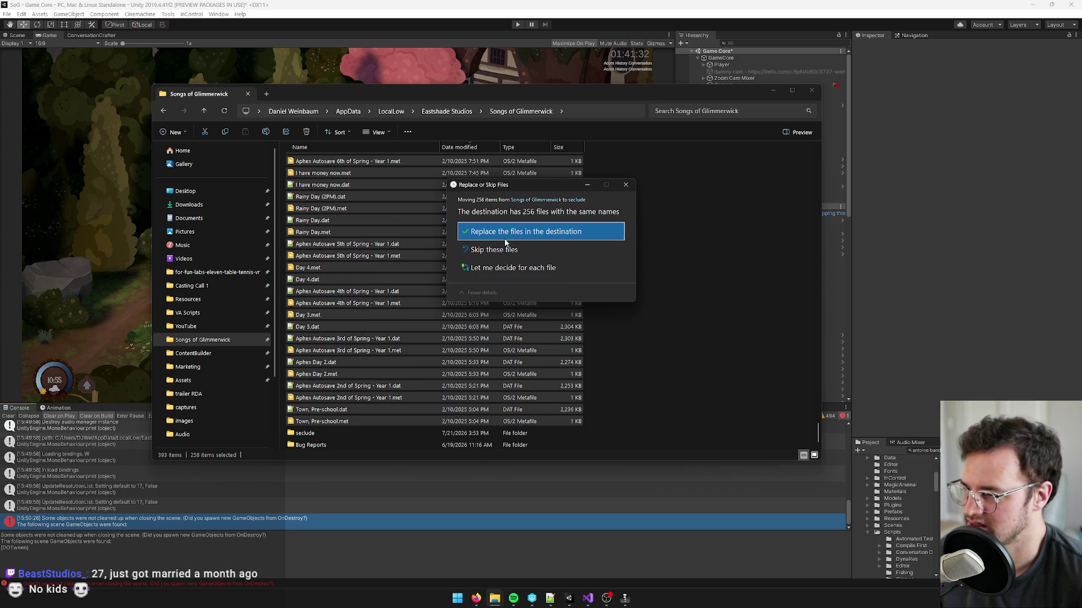
{"action": "left_click", "coordinate": [501, 251]}
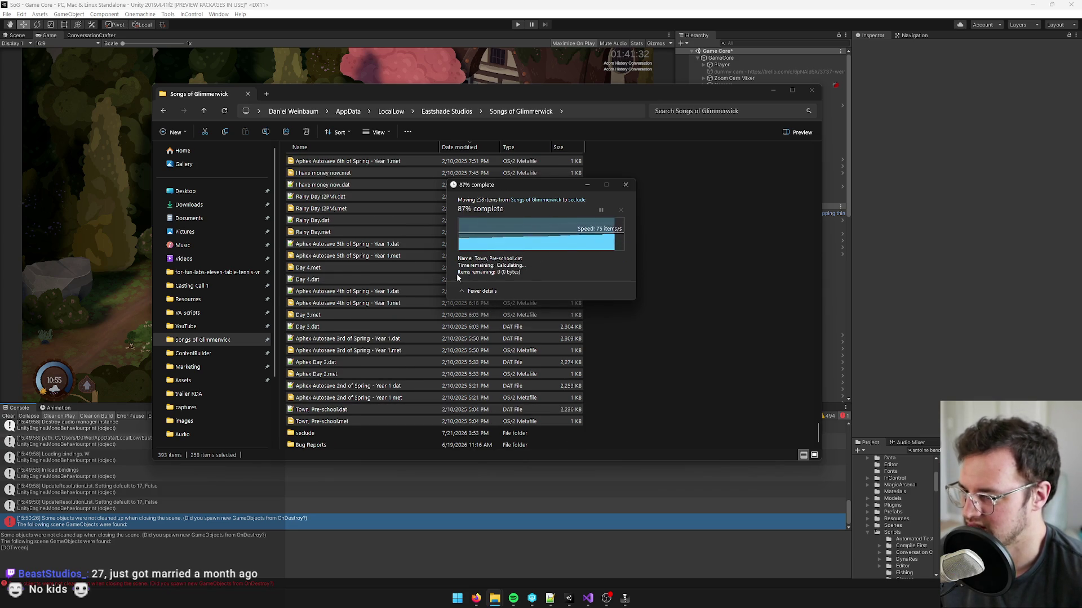
{"action": "scroll", "coordinate": [429, 307], "scroll_direction": "up", "scroll_amount": 1}
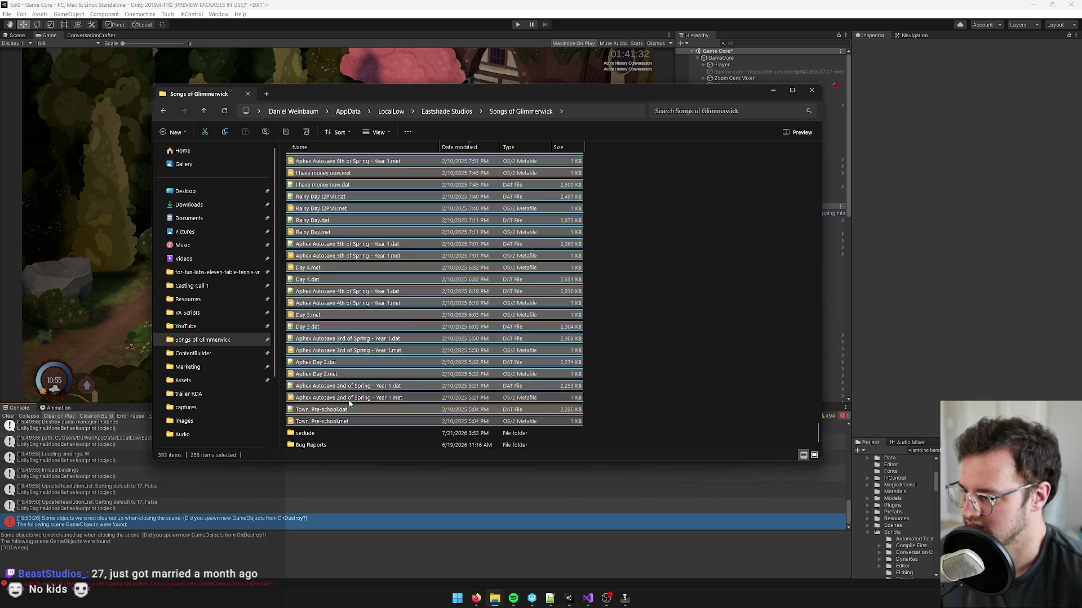
{"action": "scroll", "coordinate": [361, 355], "scroll_direction": "down", "scroll_amount": 8}
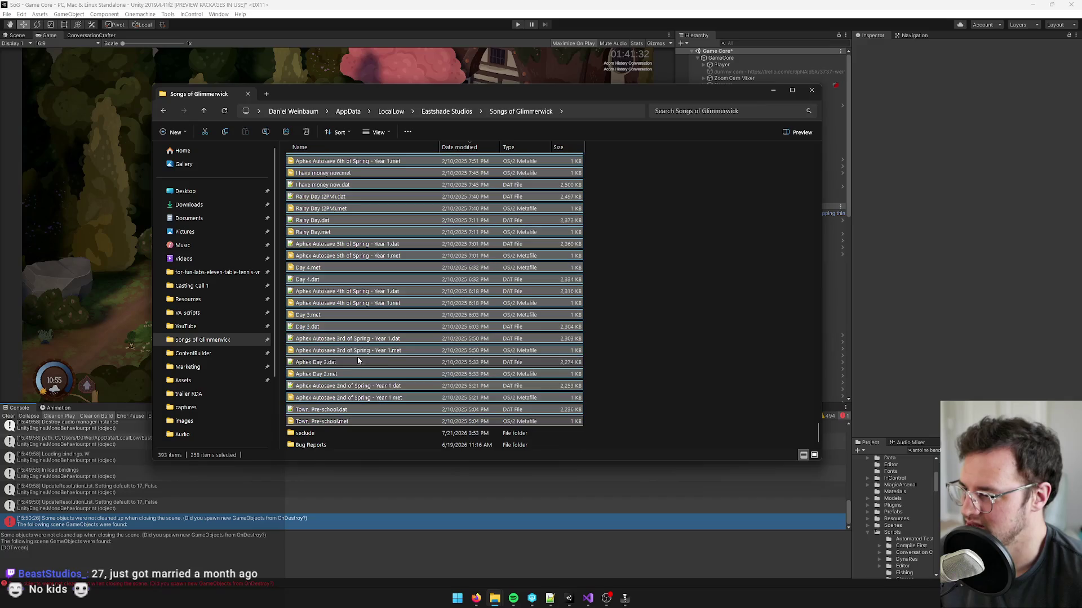
{"action": "left_click_drag", "start_coordinate": [313, 431], "coordinate": [307, 432]}
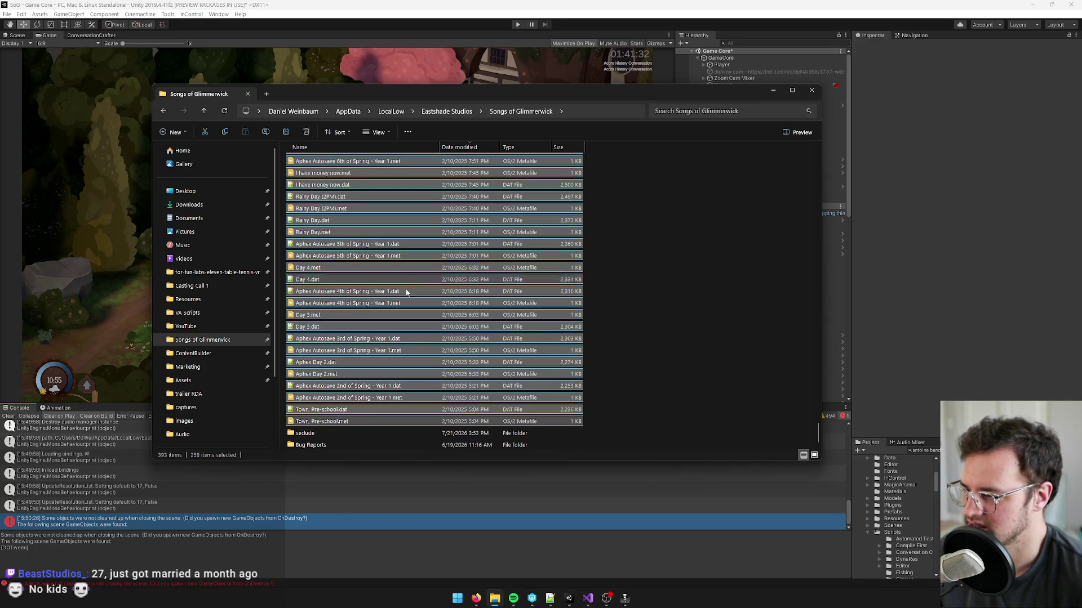
{"action": "left_click", "coordinate": [531, 236]}
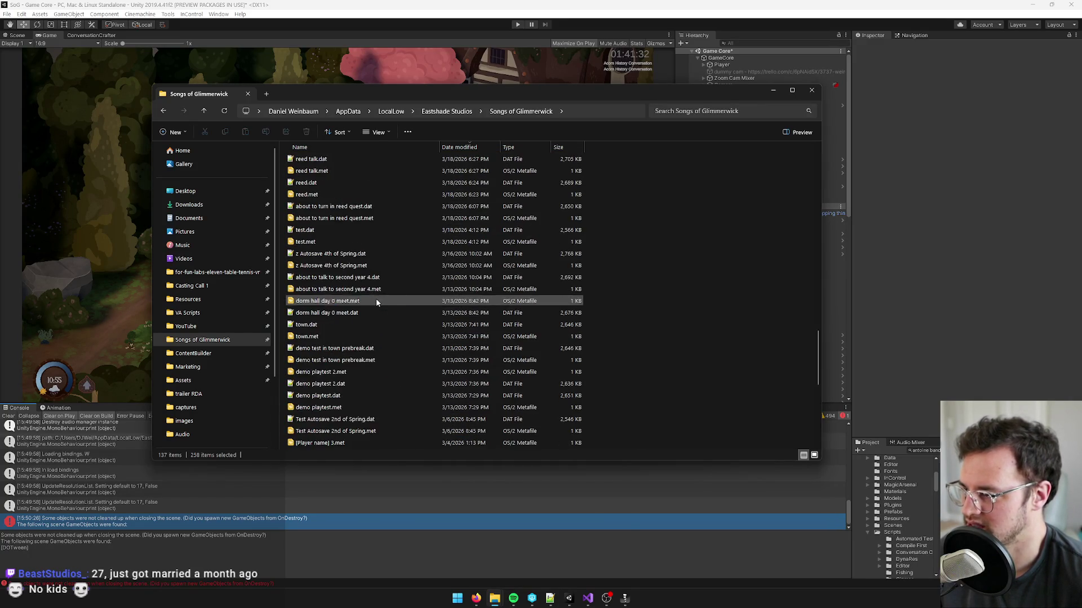
- Move 98 more saves through inventory refresh bug.met into seclude, then clear Unity's Console
{"action": "left_click", "coordinate": [345, 230]}
{"action": "scroll", "coordinate": [350, 309], "scroll_direction": "down", "scroll_amount": 20}
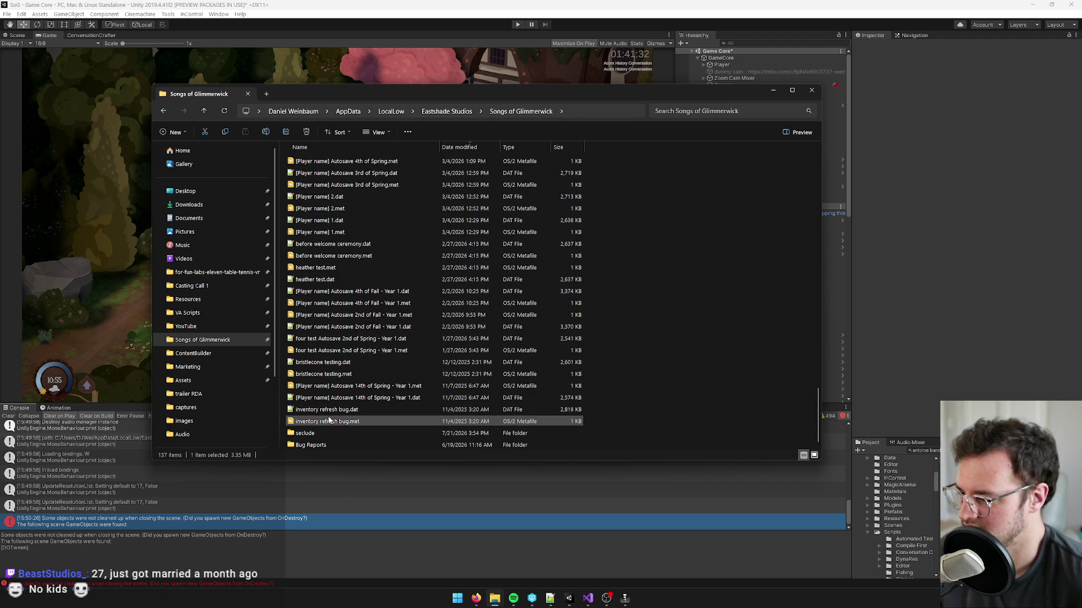
{"action": "left_click", "coordinate": [330, 422], "text": "shift"}
{"action": "mouse_move", "coordinate": [329, 425]}
{"action": "left_mouse_down"}
{"action": "mouse_move", "coordinate": [324, 414]}
{"action": "mouse_move", "coordinate": [309, 434]}
{"action": "left_mouse_up"}
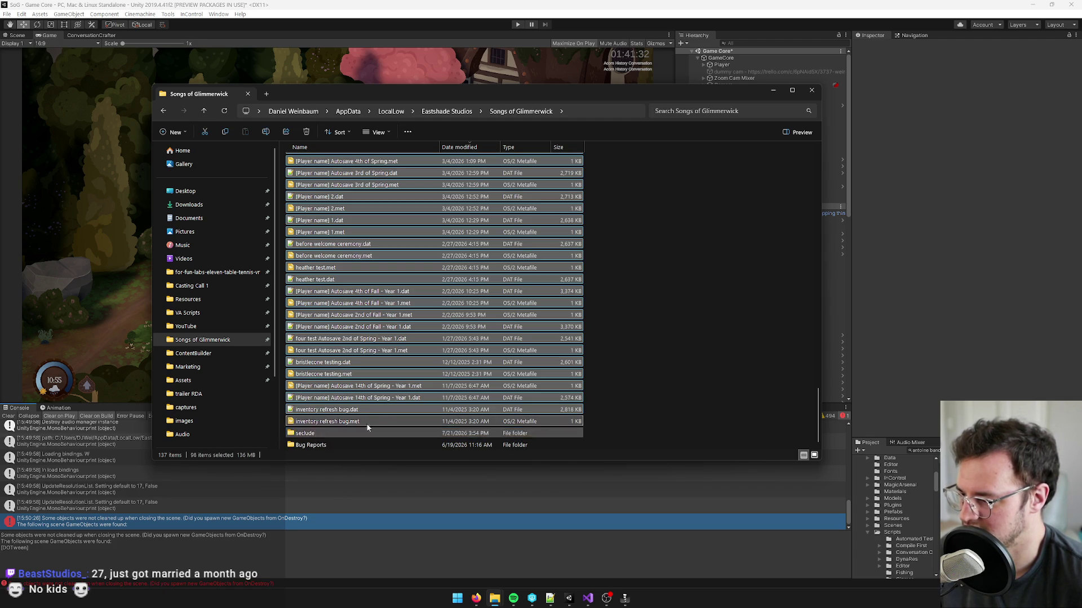
{"action": "left_click", "coordinate": [535, 231]}
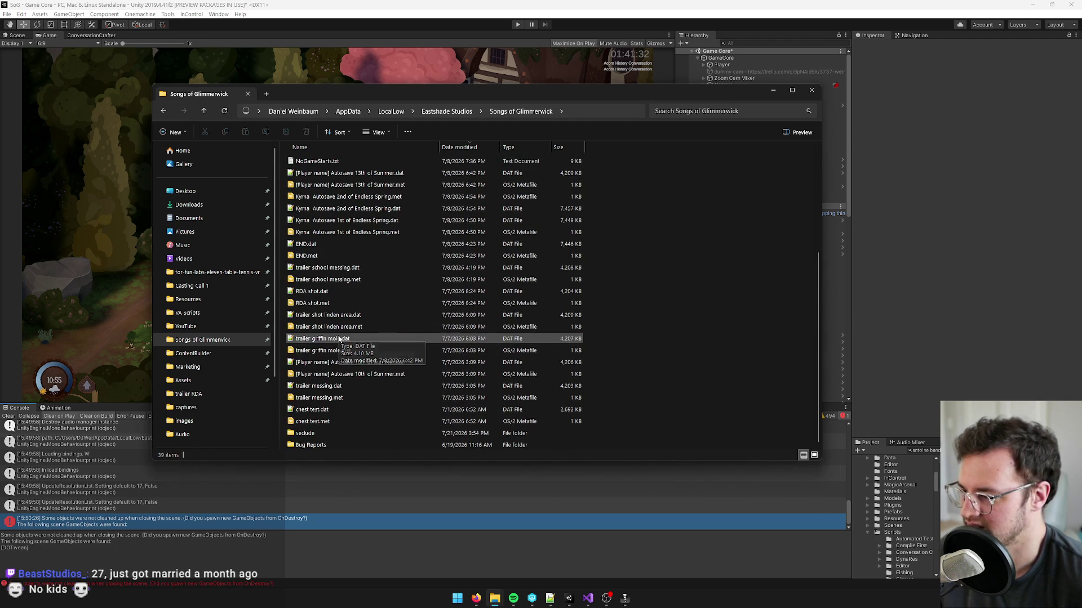
{"action": "key", "text": "alt+Tab"}
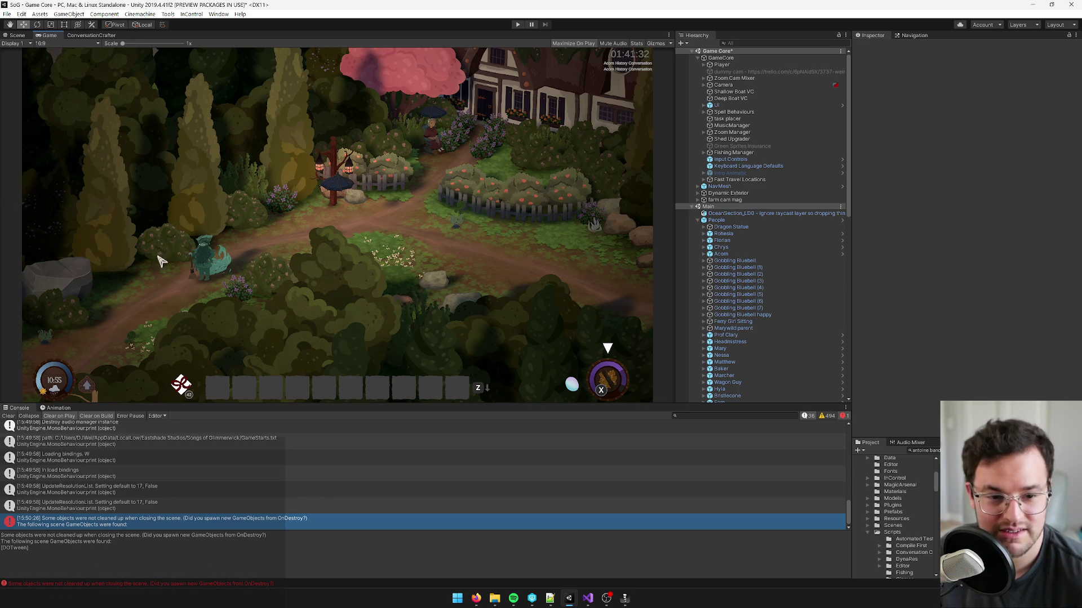
{"action": "left_click", "coordinate": [9, 416]}
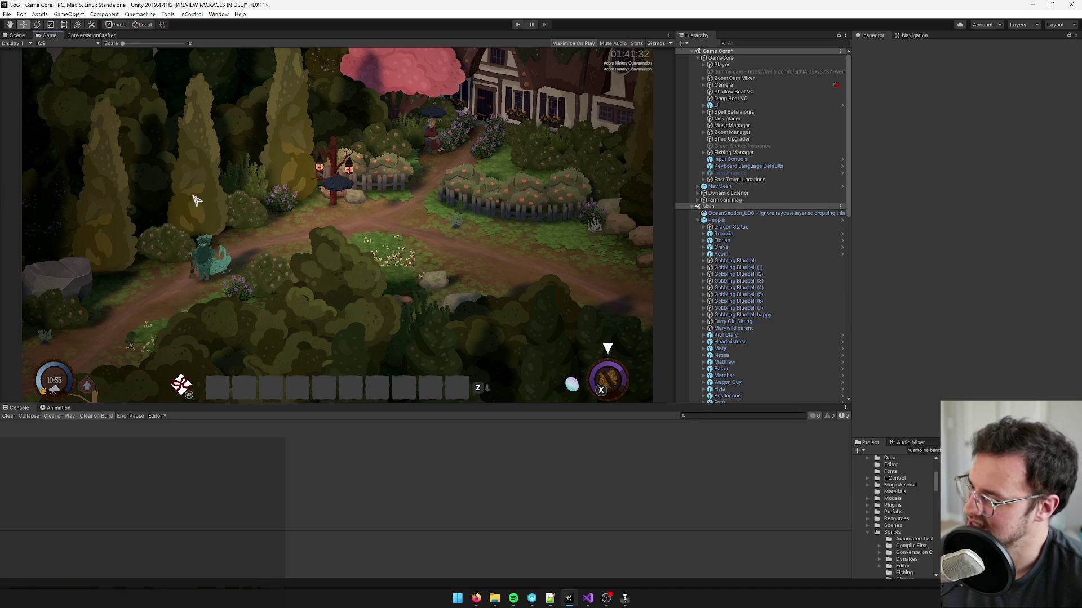
- Enter Play mode and walk the witch down, up and left past the lamp post
{"action": "left_click", "coordinate": [521, 26]}
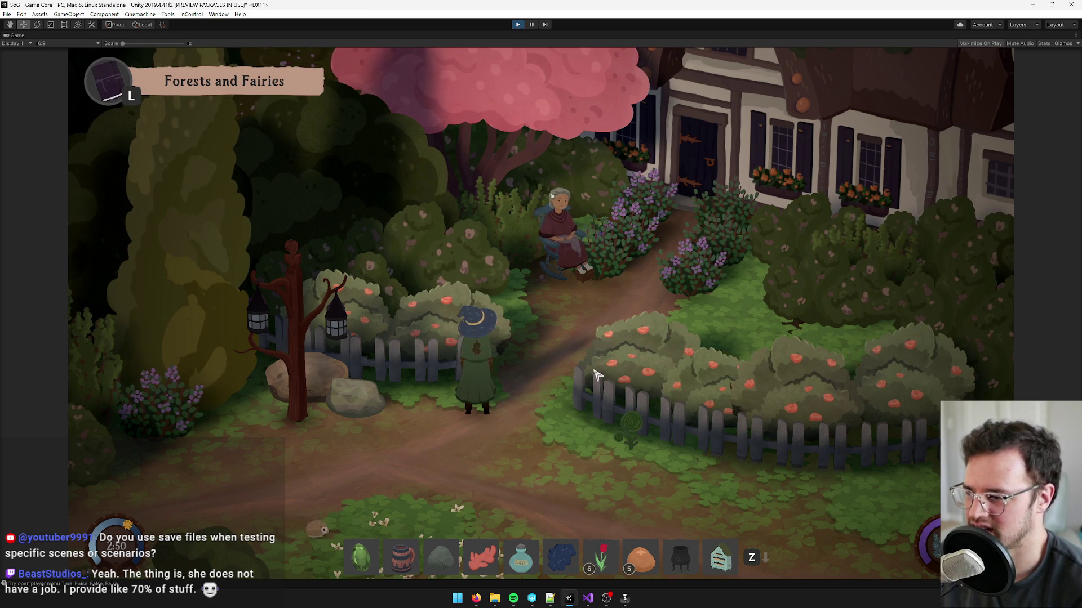
{"action": "key", "text": "s"}
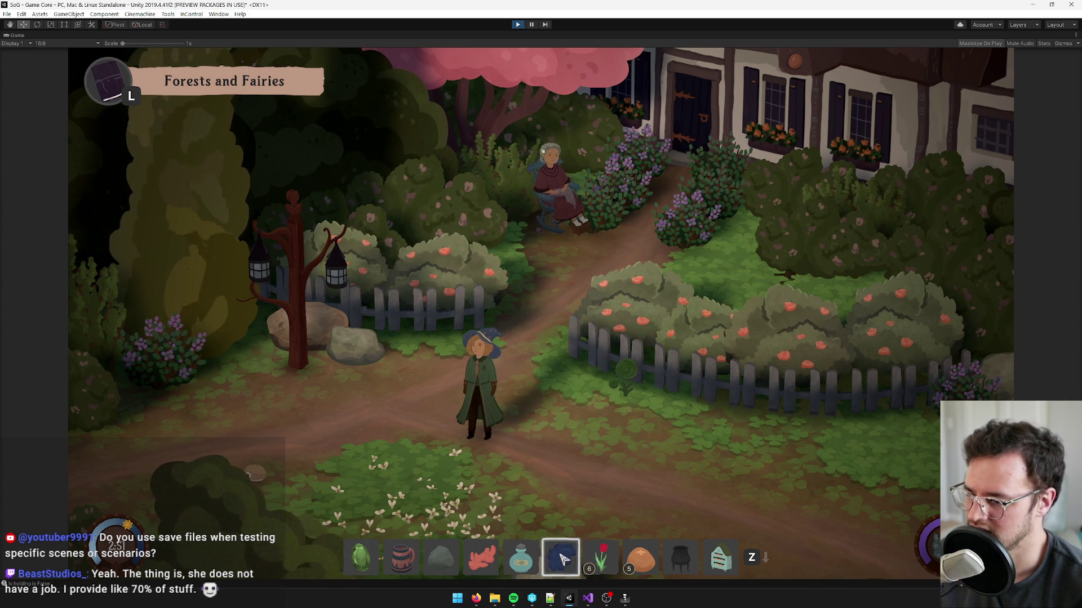
{"action": "key", "text": "w"}
{"action": "key", "text": "s"}
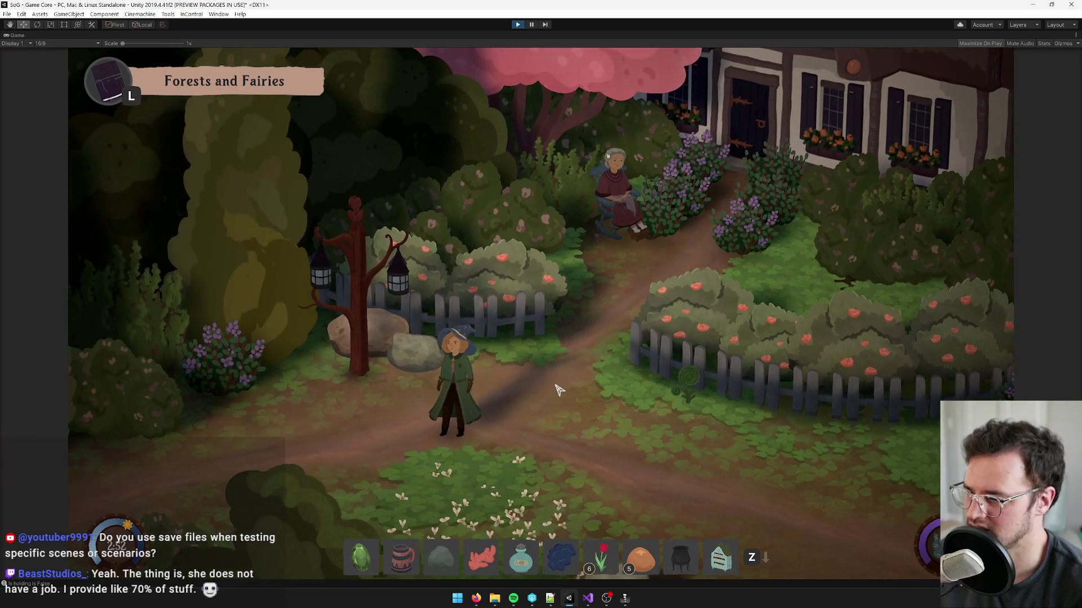
{"action": "key", "text": "a"}
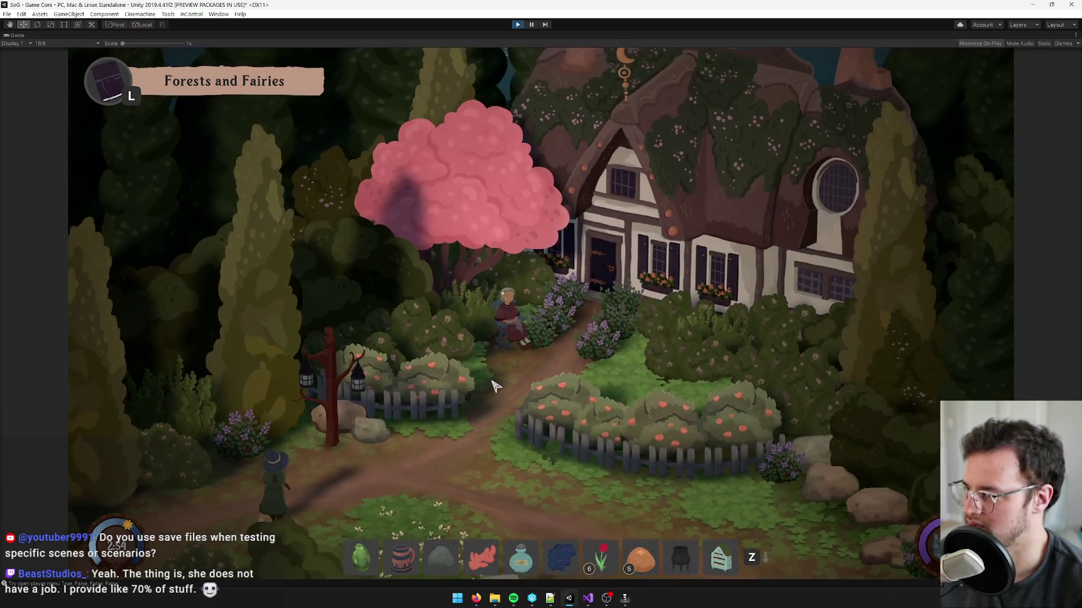
- Exit the game from its pause menu back to the title screen
{"action": "key", "text": "Escape"}
{"action": "left_click", "coordinate": [549, 383]}
{"action": "key", "text": "Escape"}
{"action": "key", "text": "alt+Tab"}
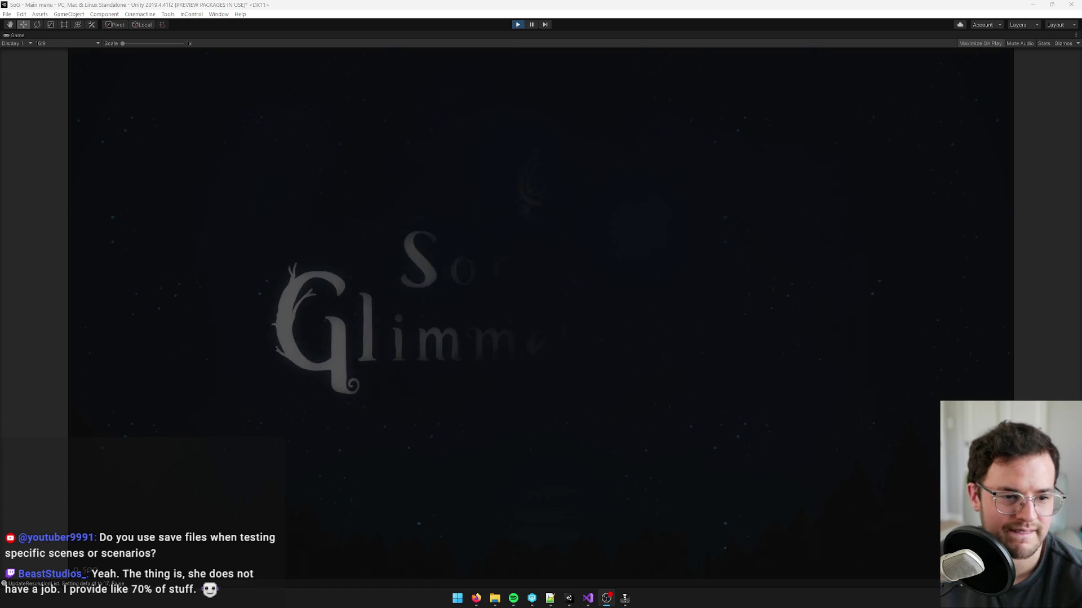
- Load a save slot from the main menu's Load list
{"action": "left_click", "coordinate": [490, 293]}
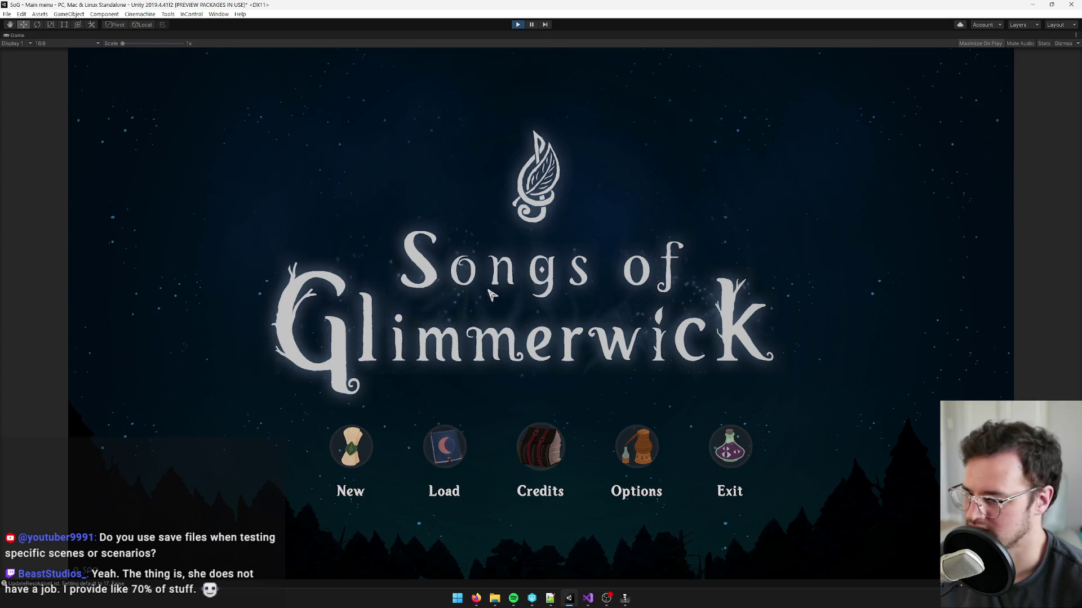
{"action": "left_click", "coordinate": [449, 448]}
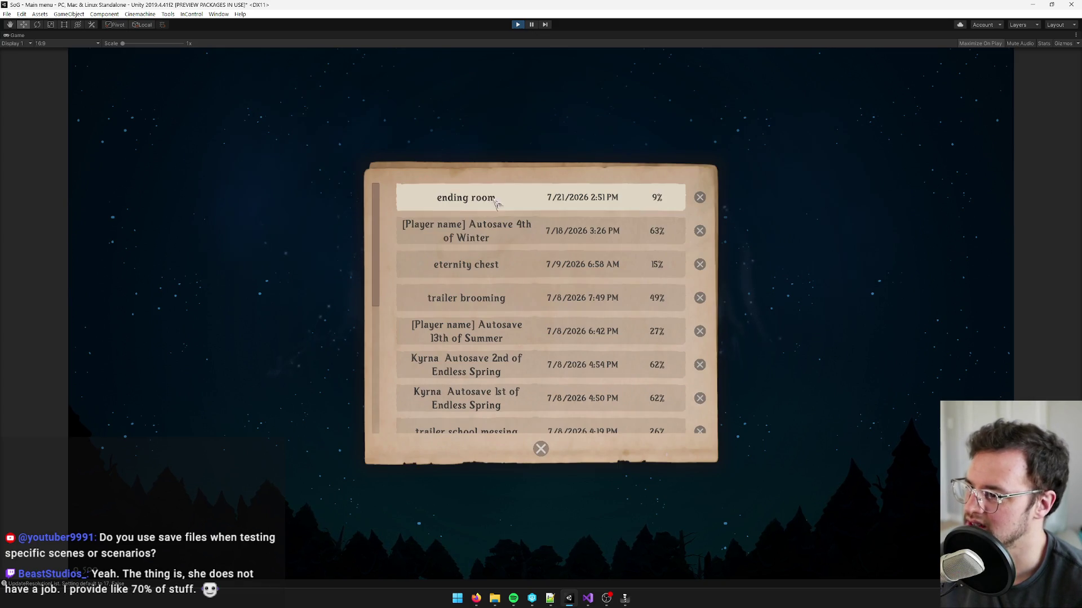
{"action": "scroll", "coordinate": [524, 209], "scroll_direction": "down", "scroll_amount": 7}
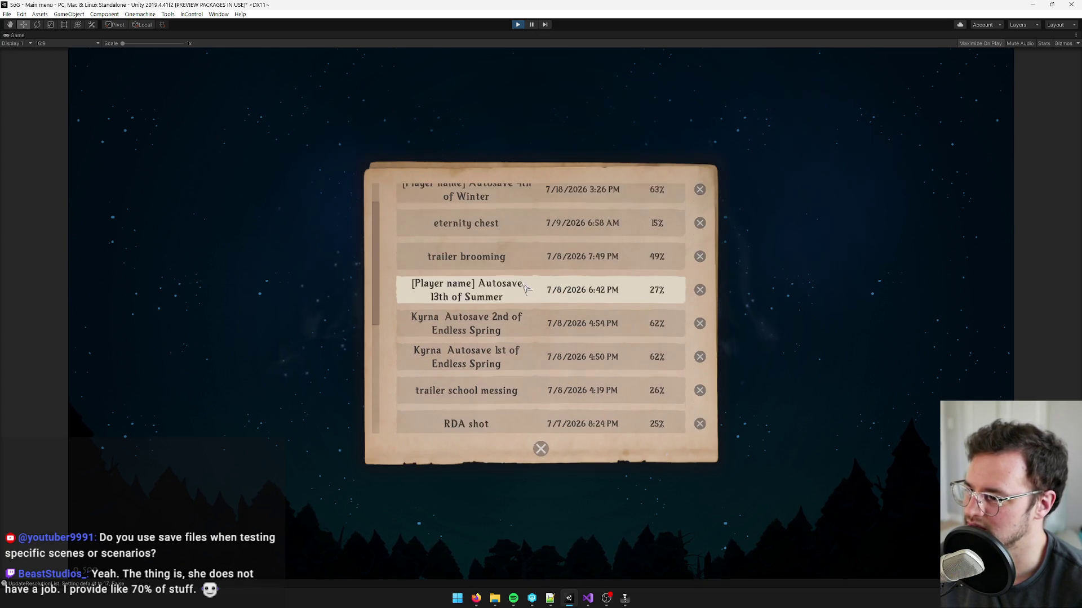
{"action": "scroll", "coordinate": [530, 297], "scroll_direction": "down", "scroll_amount": 1}
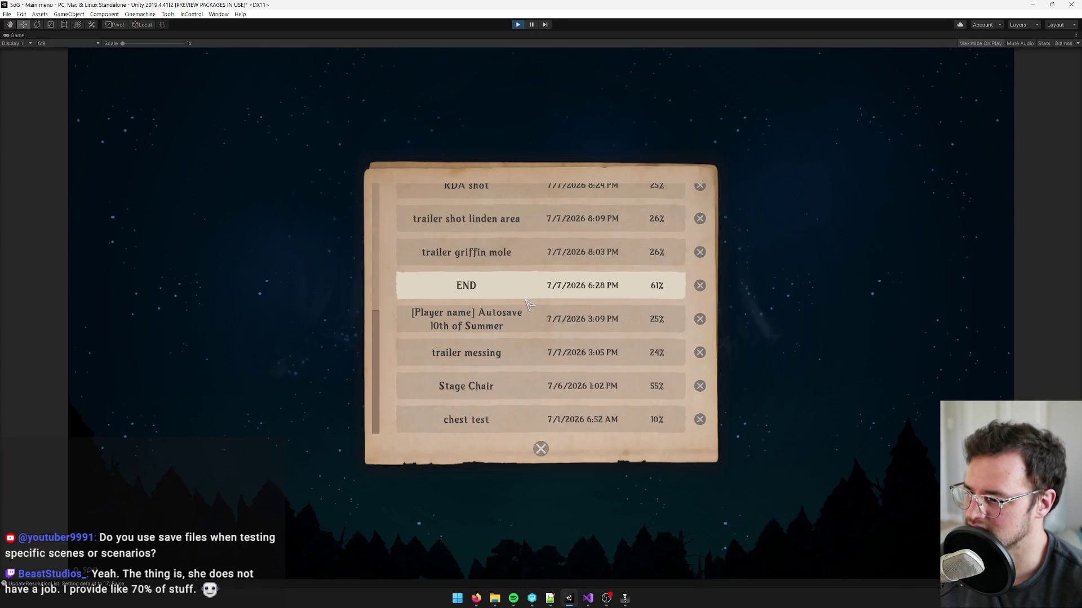
{"action": "left_click", "coordinate": [612, 386]}
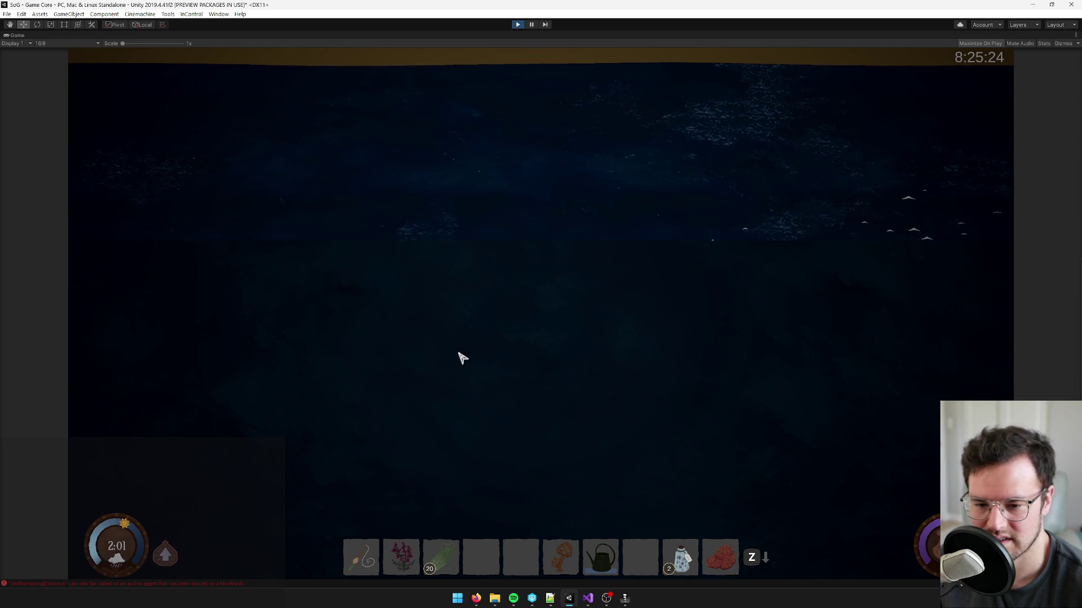
- Stop Play mode with the toolbar Play button
{"action": "left_click", "coordinate": [518, 25]}
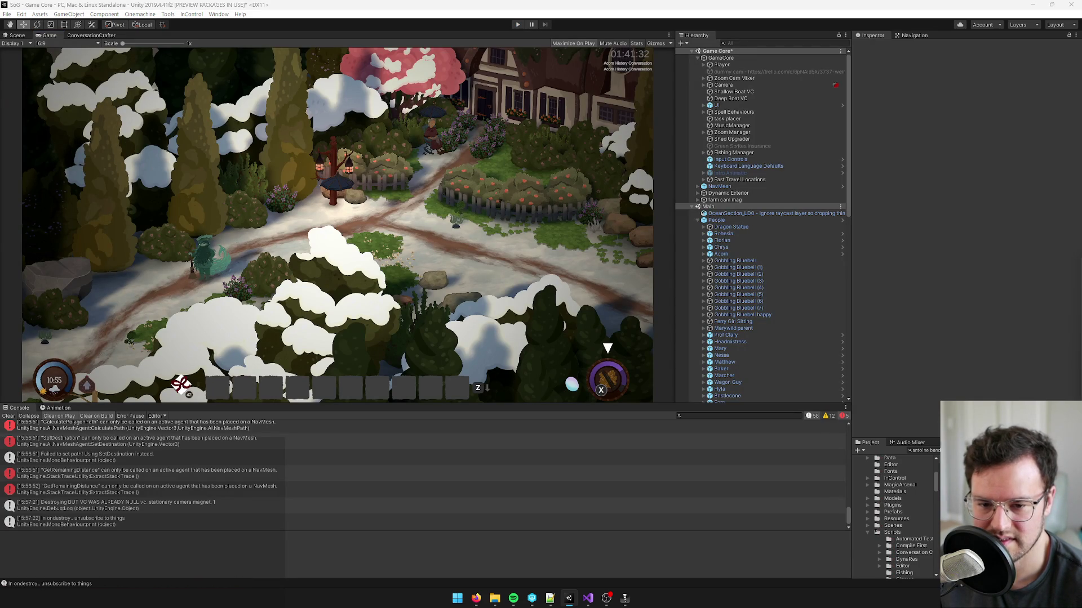
- Review WalkTo in Visual Studio, then collapse the People group in Unity's Hierarchy
{"action": "key", "text": "alt+Tab"}
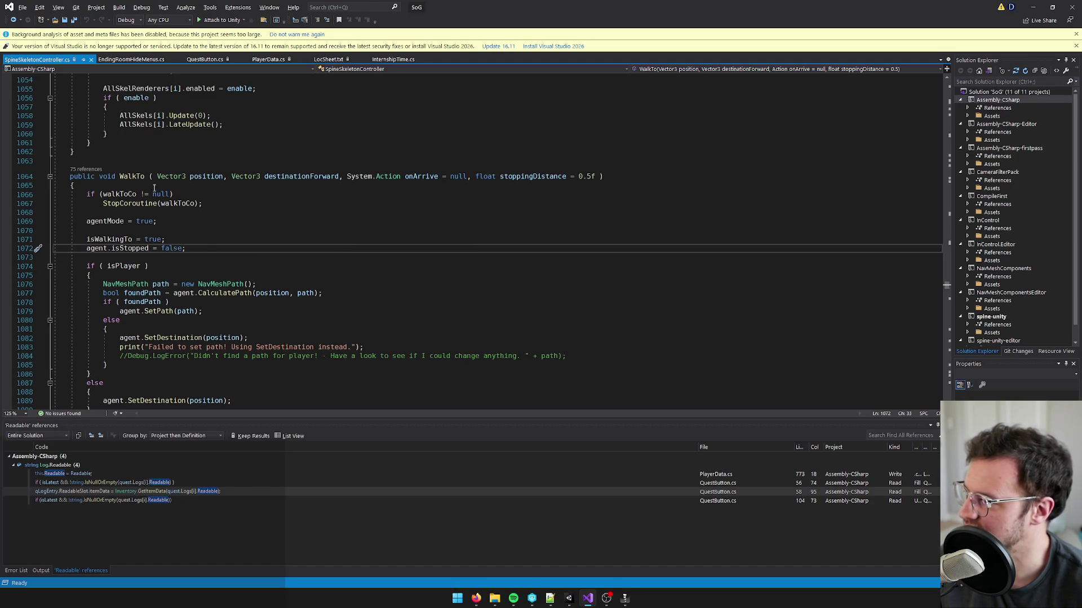
{"action": "key", "text": "alt+Tab"}
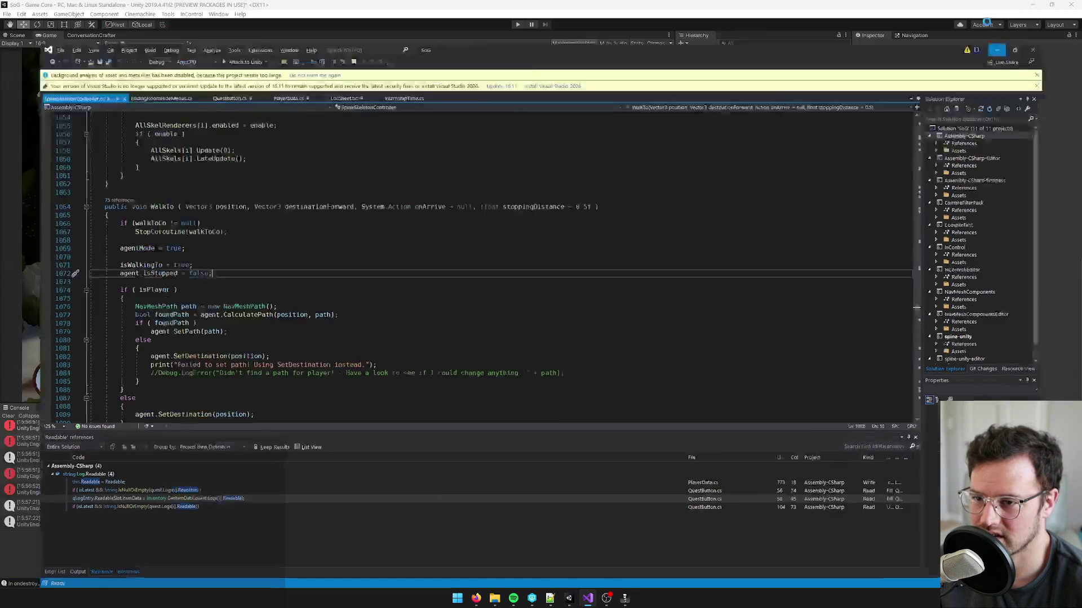
{"action": "left_click", "coordinate": [697, 220]}
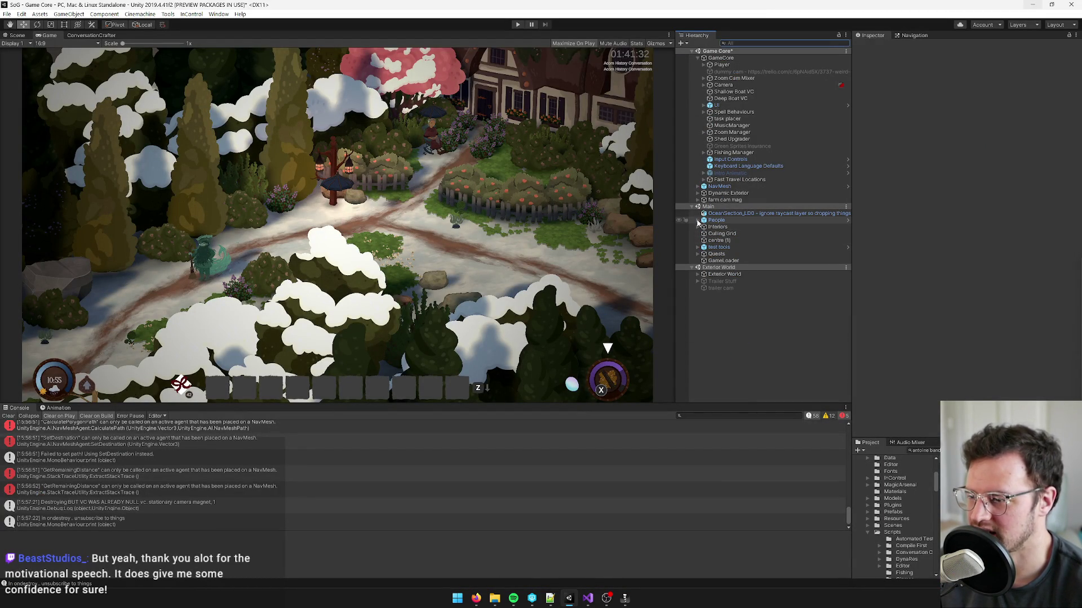
- Search the Hierarchy for 'cup and kett' to locate the Cup and Kettle objects
{"action": "left_click", "coordinate": [697, 227]}
{"action": "left_click", "coordinate": [726, 255]}
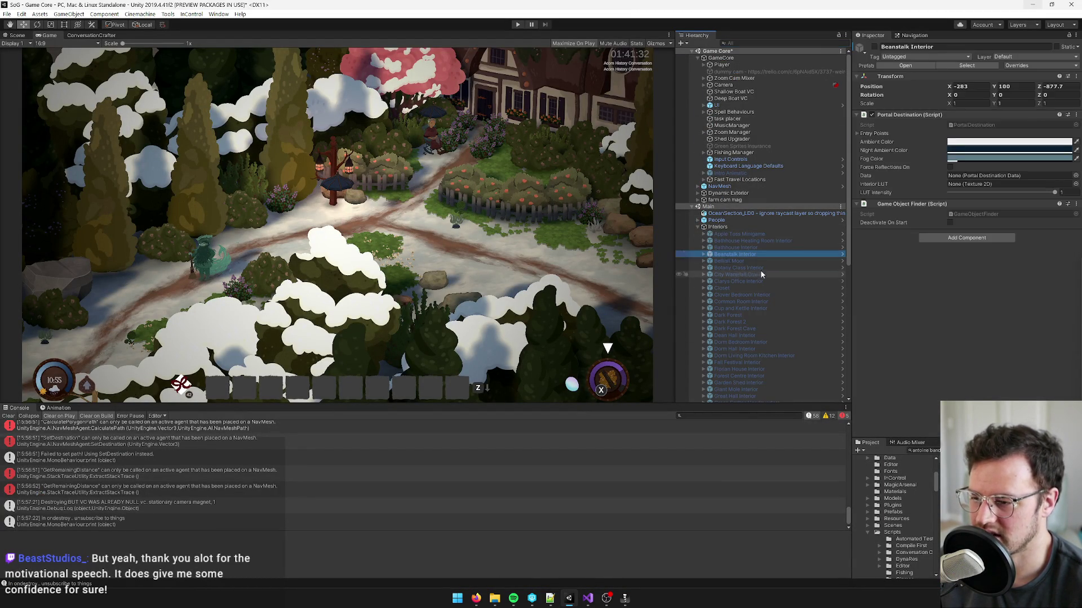
{"action": "scroll", "coordinate": [760, 271], "scroll_direction": "down", "scroll_amount": 5}
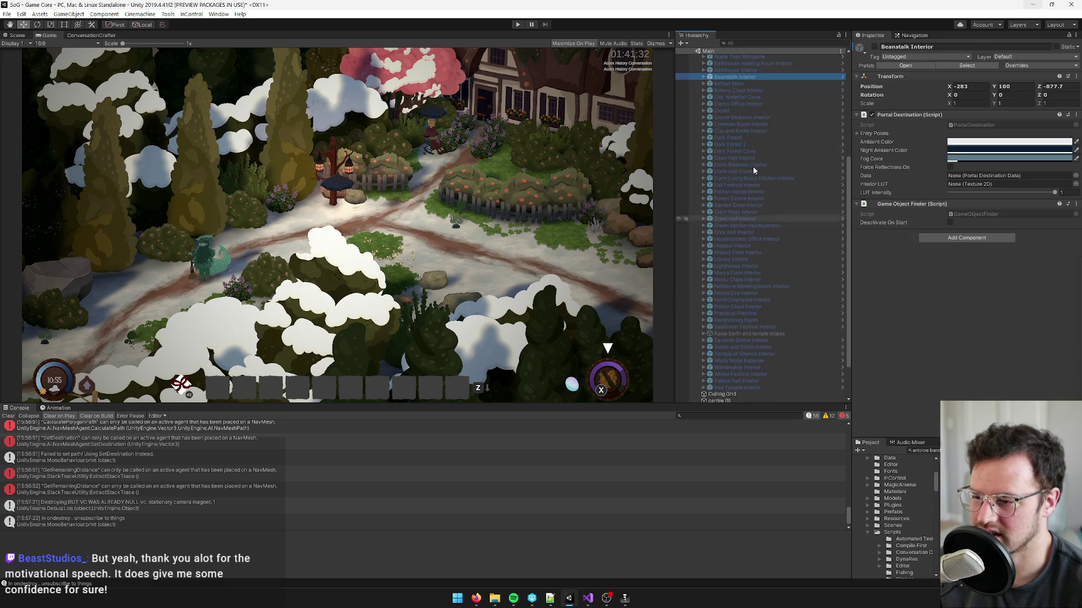
{"action": "left_click", "coordinate": [738, 40]}
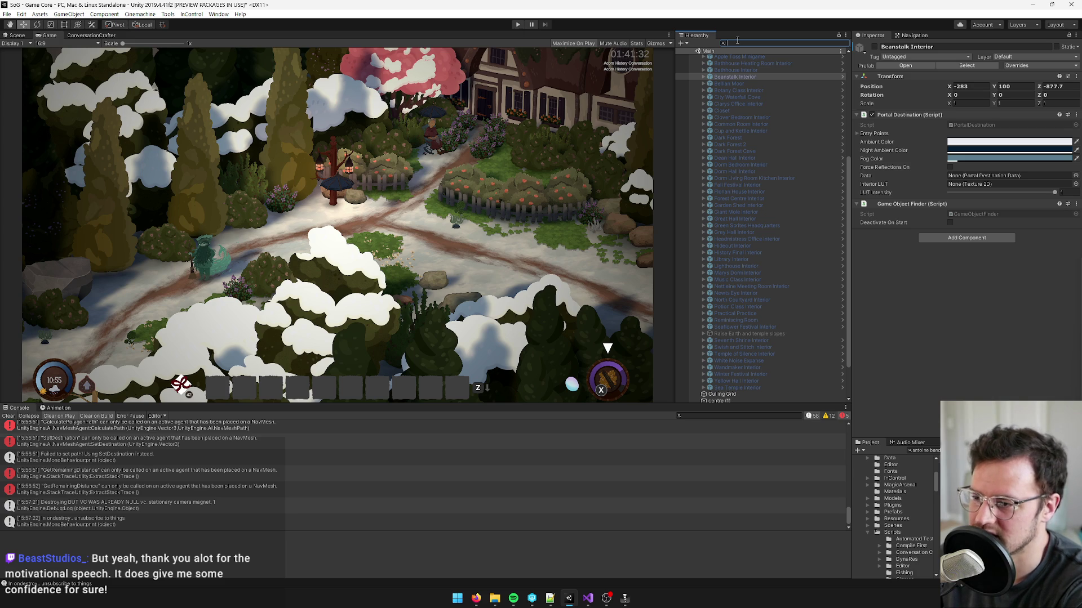
{"action": "type", "text": "cup and kett"}
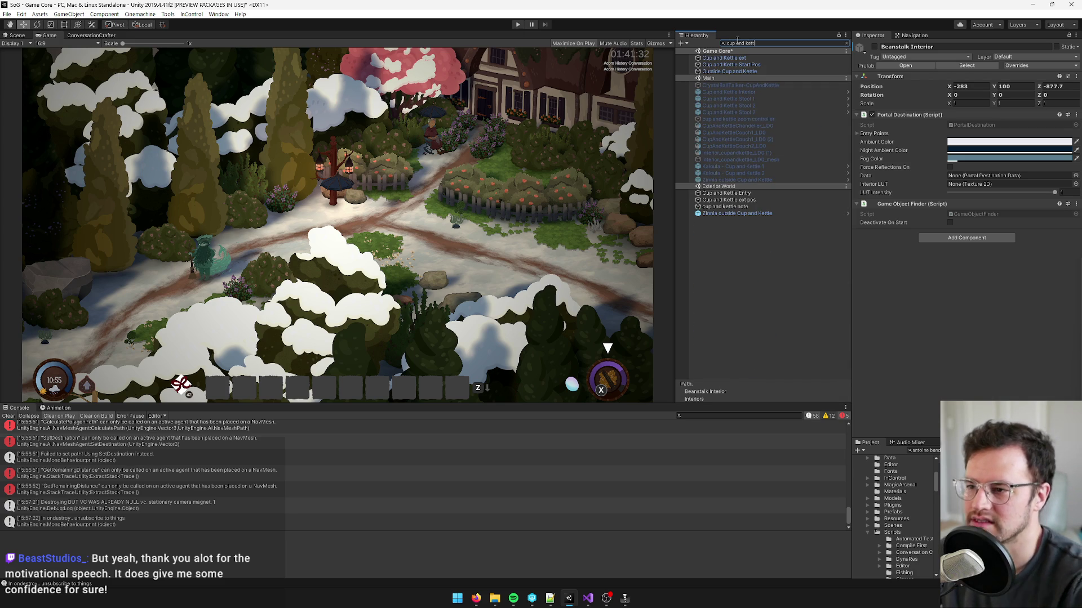
{"action": "left_click", "coordinate": [721, 139]}
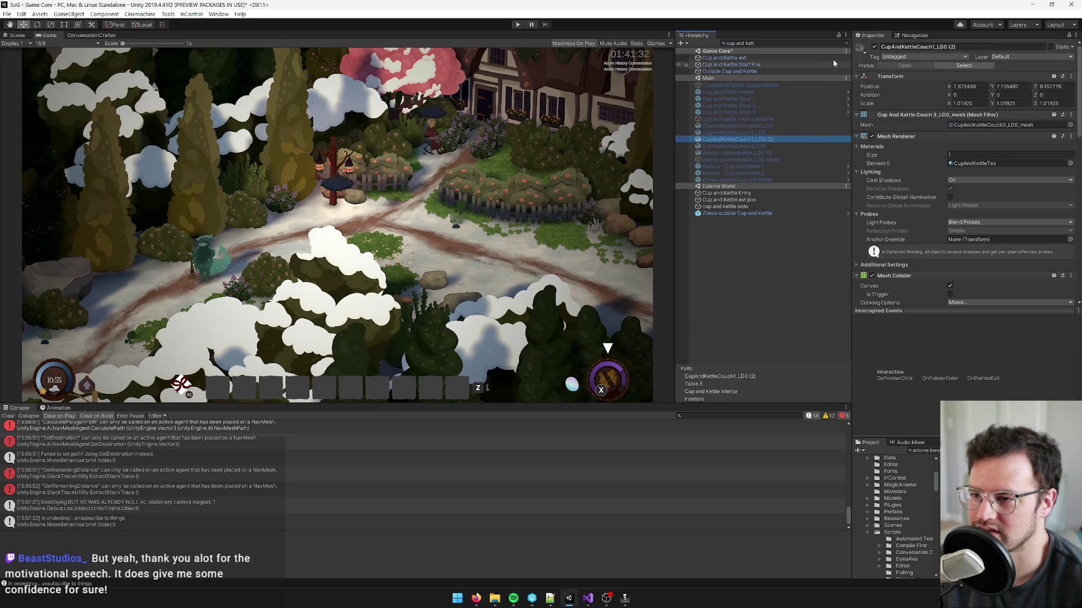
- Activate the Cup and Kettle Interior object and switch to the Scene view
{"action": "left_click", "coordinate": [845, 43]}
{"action": "scroll", "coordinate": [732, 338], "scroll_direction": "up", "scroll_amount": 5}
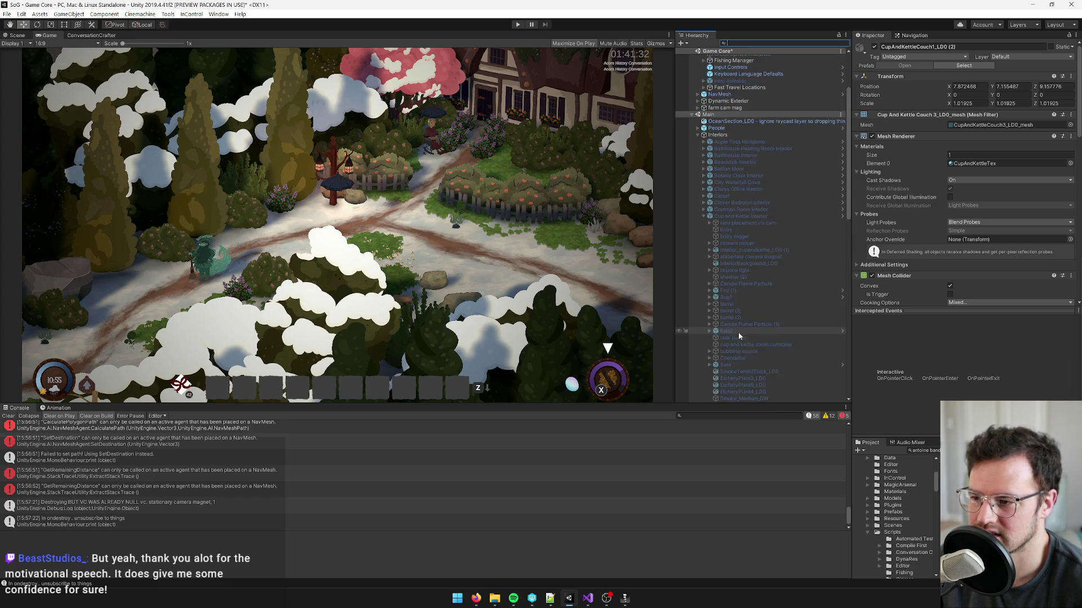
{"action": "left_click", "coordinate": [740, 215]}
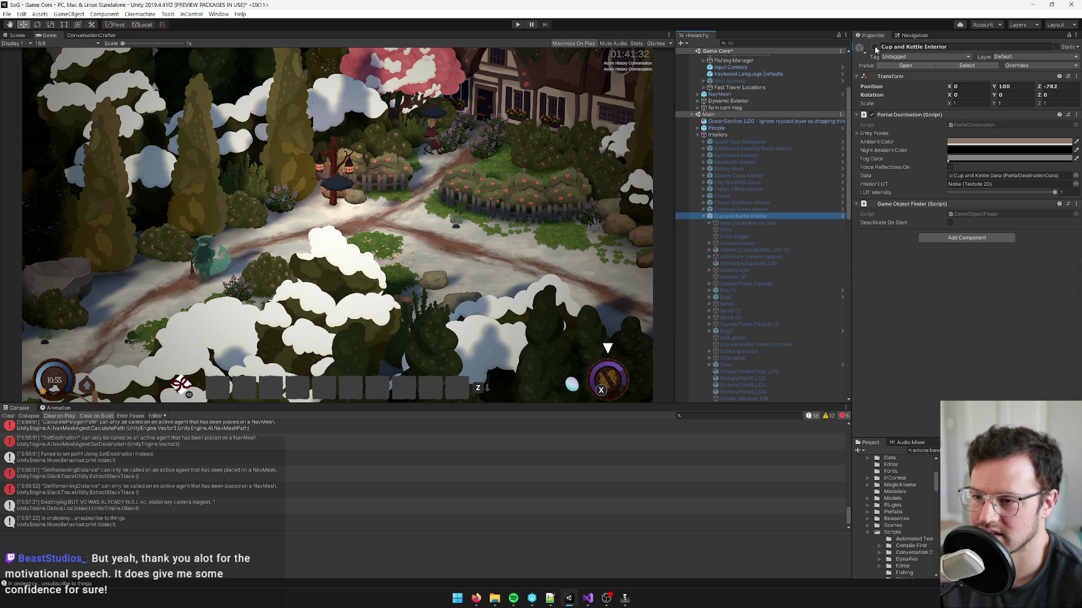
{"action": "left_click", "coordinate": [875, 47]}
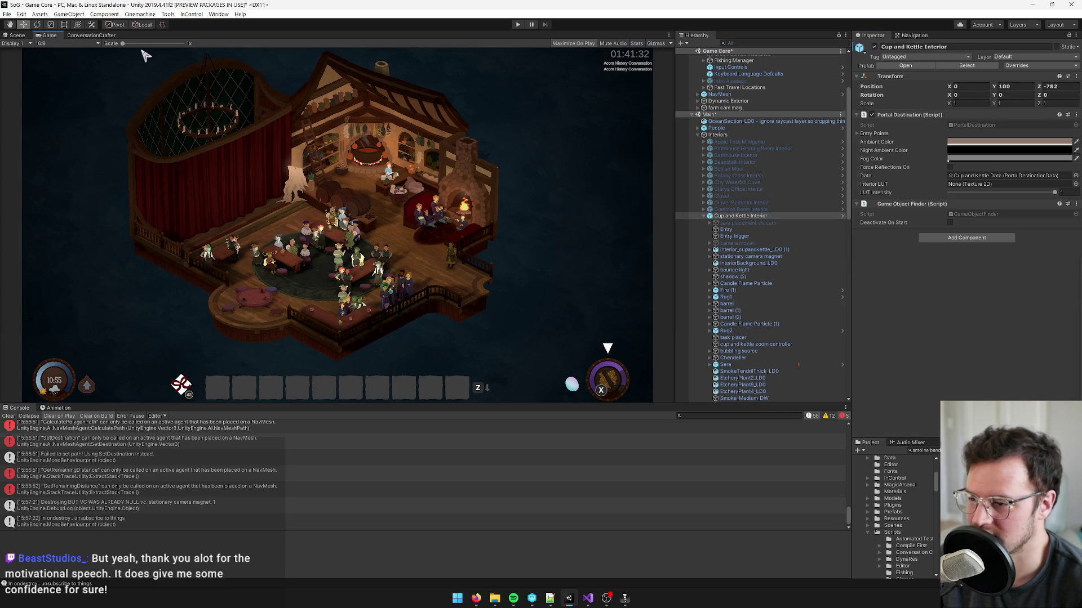
{"action": "left_click", "coordinate": [17, 35]}
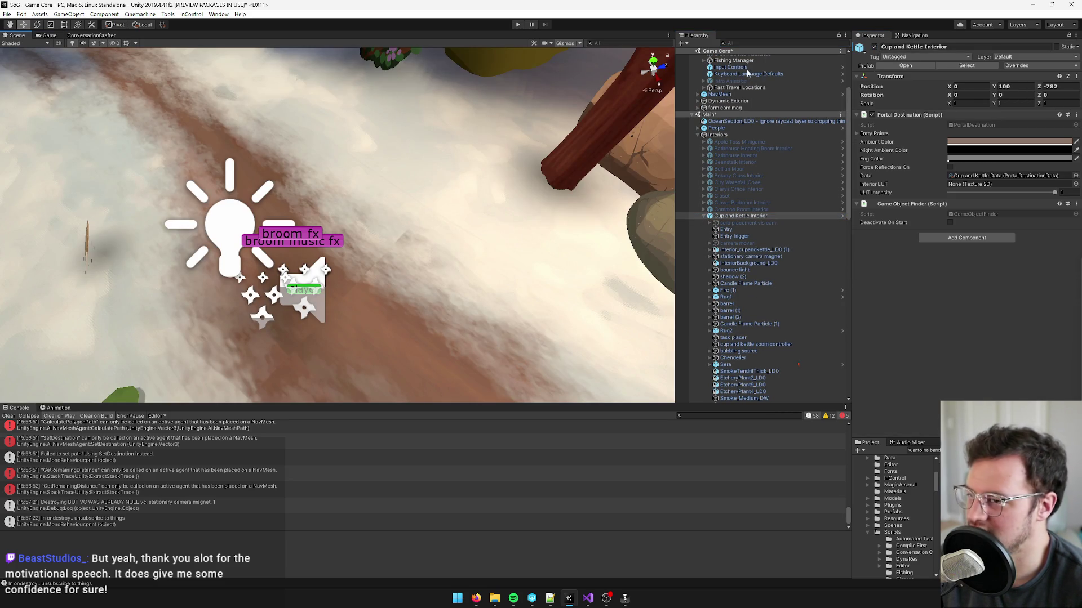
- Select the NavMesh object and expand its children to display the navmesh
{"action": "scroll", "coordinate": [755, 107], "scroll_direction": "up", "scroll_amount": 3}
{"action": "left_click", "coordinate": [697, 227]}
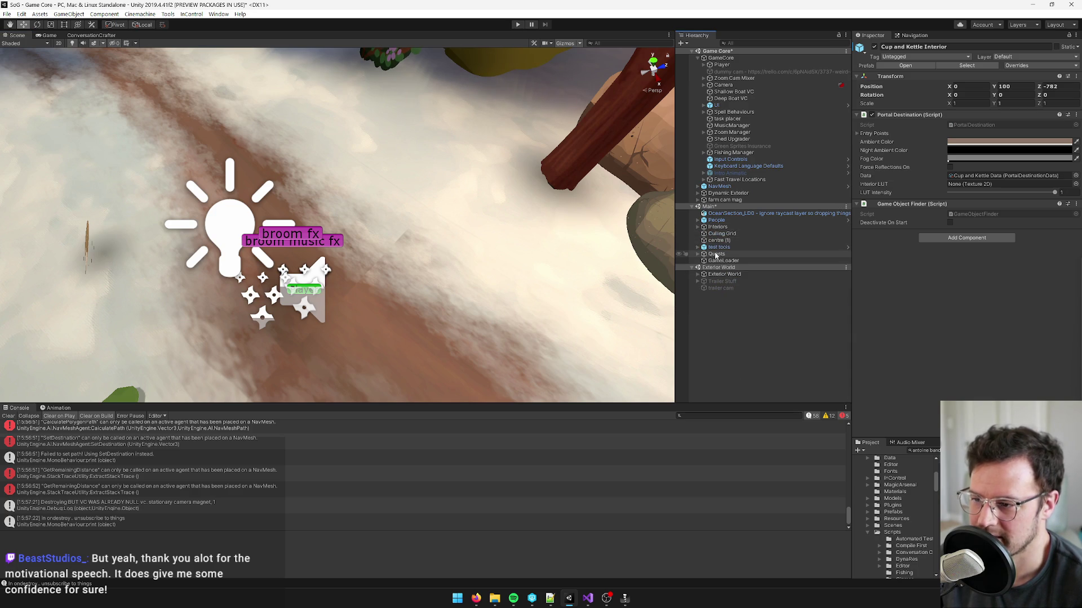
{"action": "left_click", "coordinate": [720, 187]}
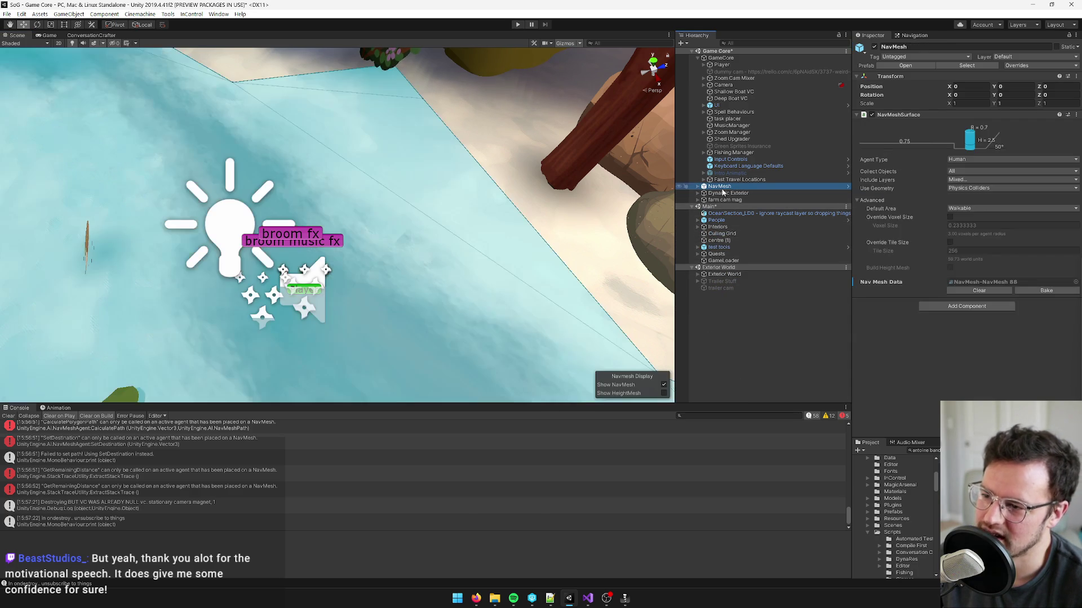
{"action": "left_click", "coordinate": [698, 187]}
{"action": "left_click_drag", "start_coordinate": [464, 236], "coordinate": [619, 225]}
{"action": "scroll", "coordinate": [807, 226], "scroll_direction": "down", "scroll_amount": 5}
{"action": "scroll", "coordinate": [807, 226], "scroll_direction": "down", "scroll_amount": 10}
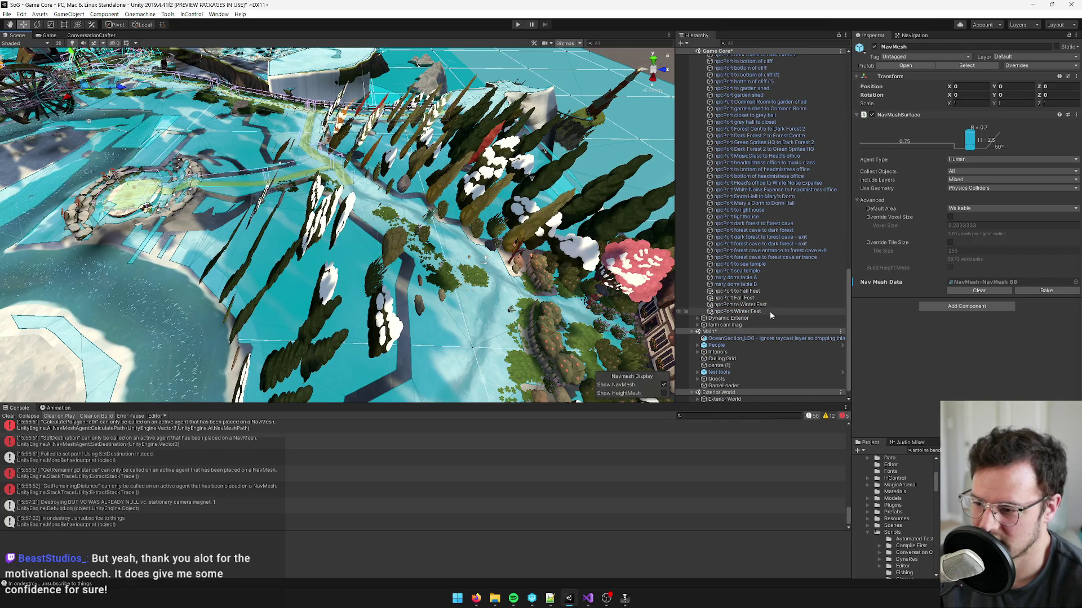
- Frame Table 1 and orbit around the tavern, reselecting the NavMesh object
{"action": "left_click", "coordinate": [698, 352]}
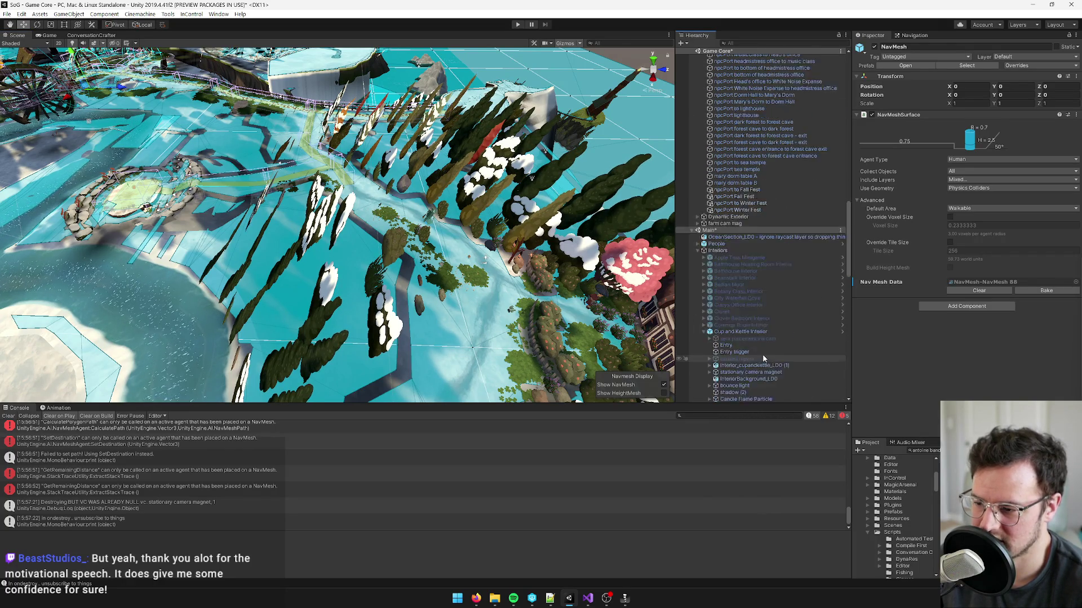
{"action": "scroll", "coordinate": [762, 355], "scroll_direction": "down", "scroll_amount": 12}
{"action": "double_click", "coordinate": [728, 359]}
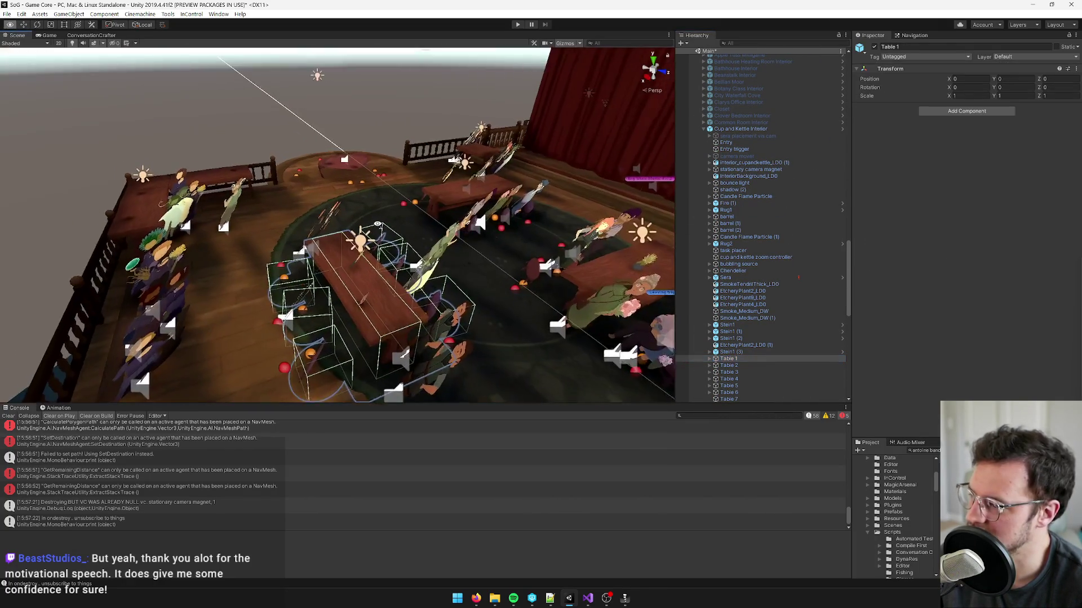
{"action": "mouse_move", "coordinate": [378, 224]}
{"action": "left_mouse_down"}
{"action": "mouse_move", "coordinate": [590, 258]}
{"action": "mouse_move", "coordinate": [811, 214]}
{"action": "left_mouse_up"}
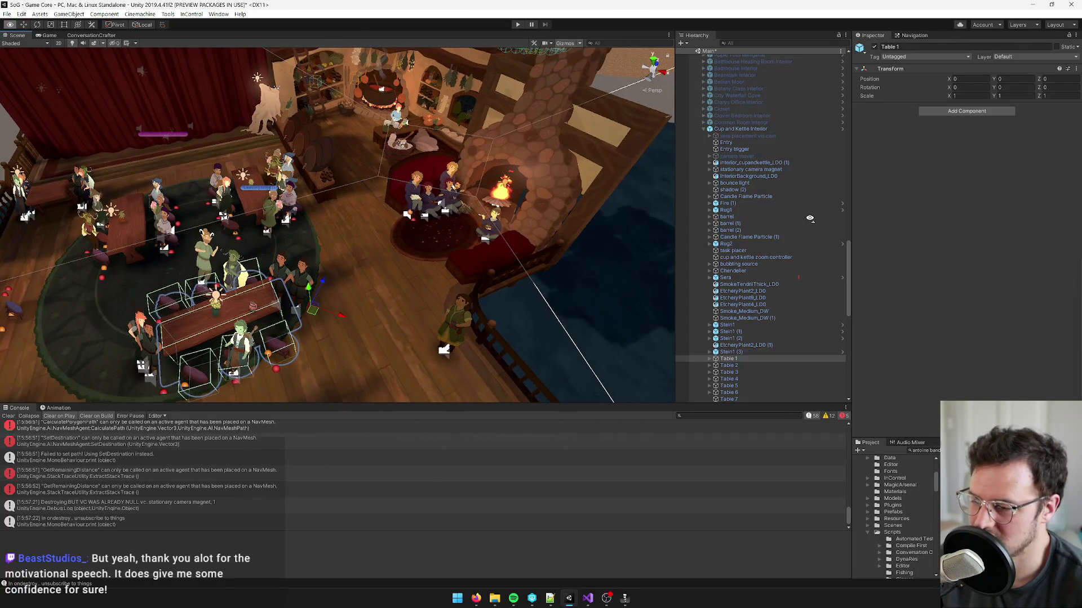
{"action": "left_click_drag", "start_coordinate": [464, 276], "coordinate": [786, 285]}
{"action": "left_click_drag", "start_coordinate": [849, 262], "coordinate": [852, 78]}
{"action": "scroll", "coordinate": [797, 109], "scroll_direction": "up", "scroll_amount": 3}
{"action": "left_click", "coordinate": [724, 186]}
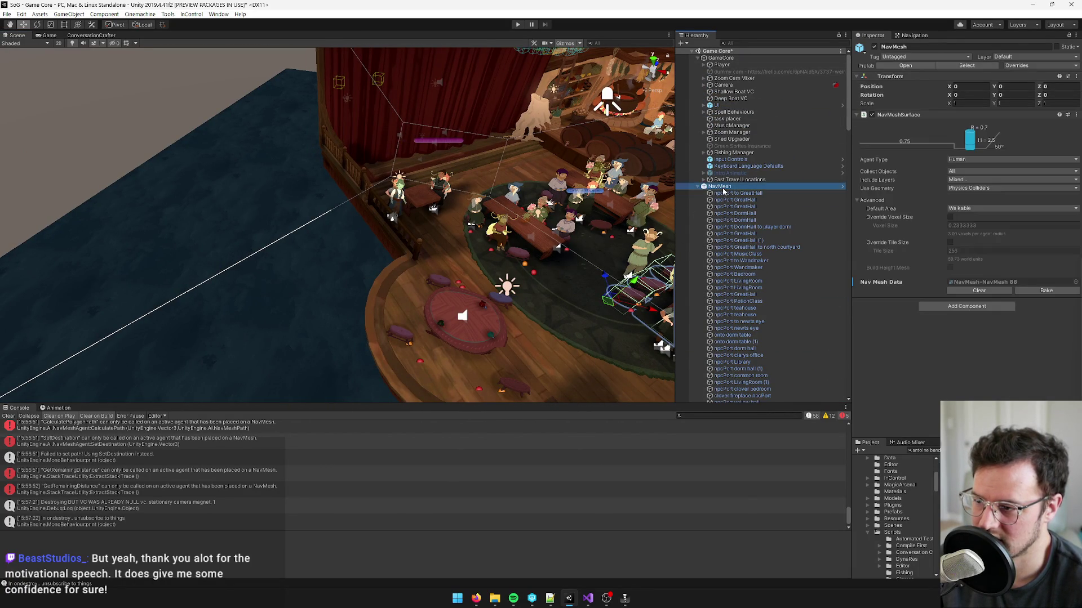
{"action": "mouse_move", "coordinate": [360, 186]}
{"action": "left_mouse_down"}
{"action": "mouse_move", "coordinate": [424, 179]}
{"action": "mouse_move", "coordinate": [573, 288]}
{"action": "mouse_move", "coordinate": [540, 304]}
{"action": "mouse_move", "coordinate": [409, 313]}
{"action": "mouse_move", "coordinate": [231, 275]}
{"action": "mouse_move", "coordinate": [258, 267]}
{"action": "left_mouse_up"}
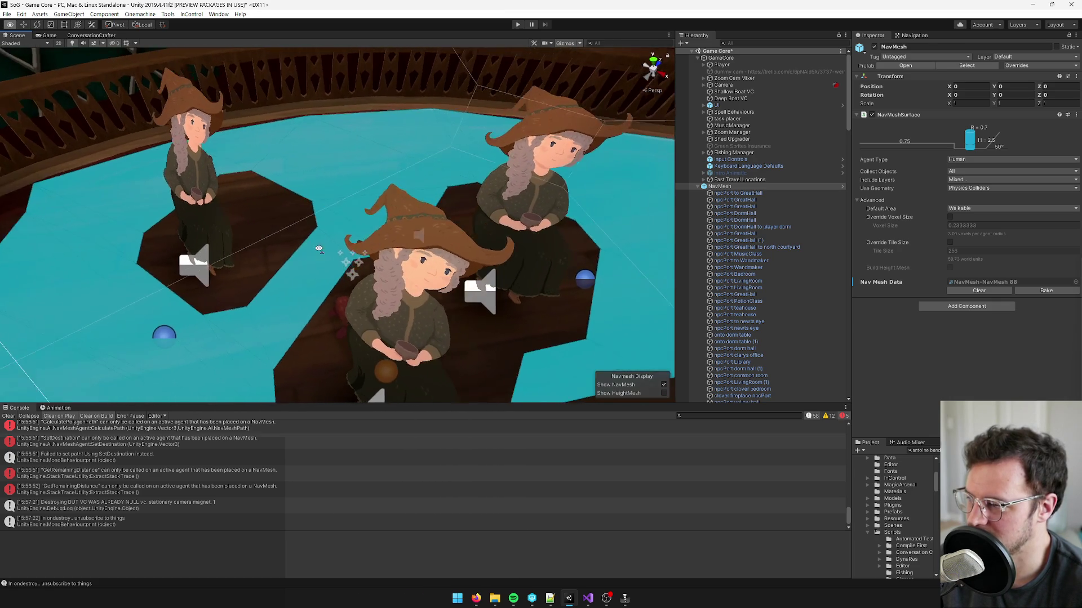
- Inspect the witch performer's Musician object and its Music 2 parent in the Inspector
{"action": "left_click", "coordinate": [319, 214]}
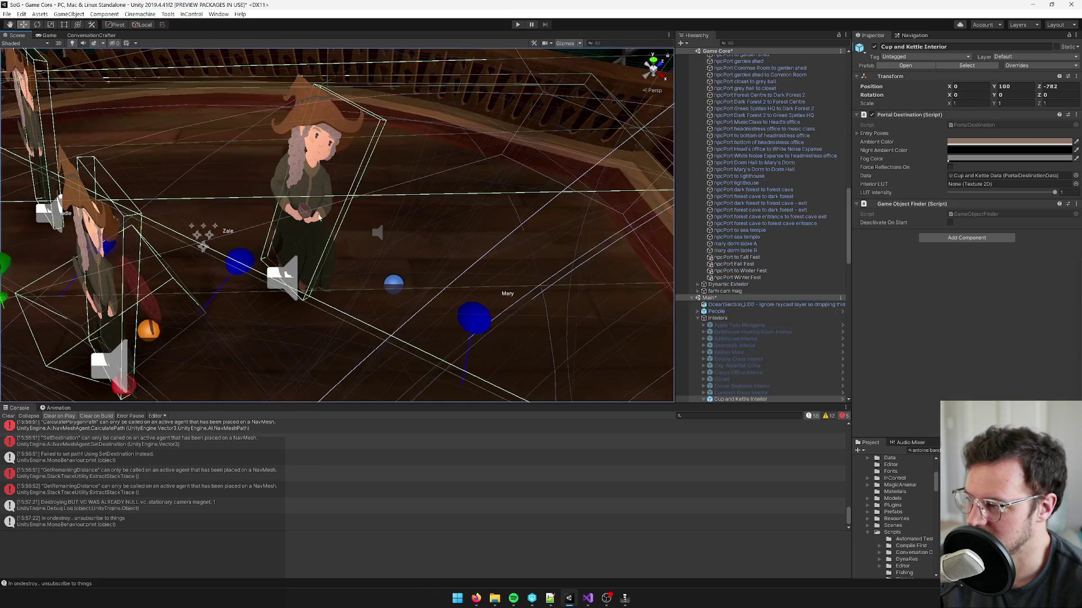
{"action": "left_click", "coordinate": [302, 239]}
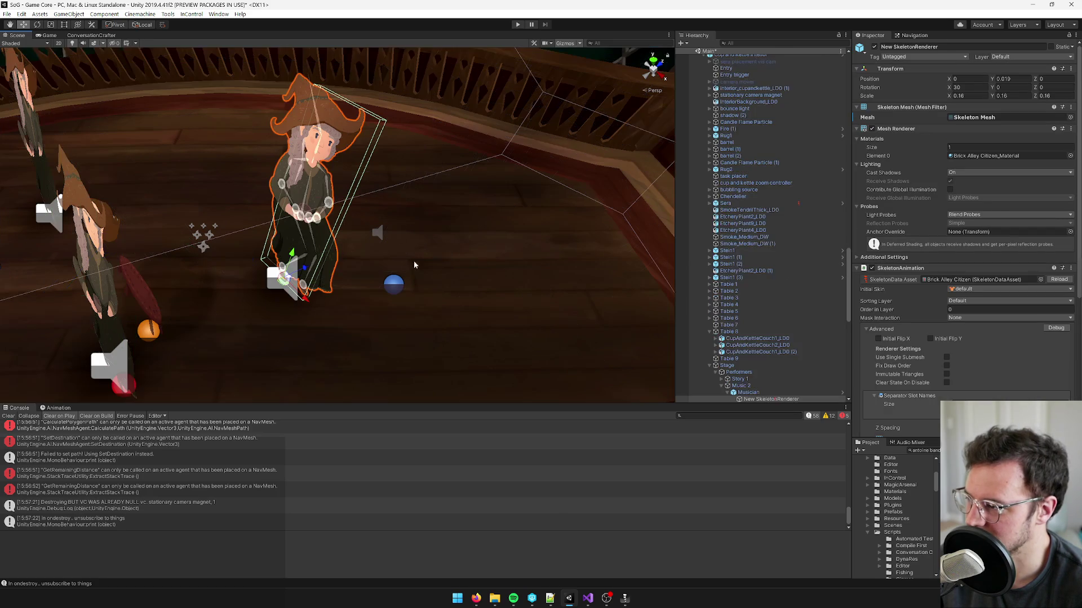
{"action": "scroll", "coordinate": [761, 338], "scroll_direction": "down", "scroll_amount": 3}
{"action": "left_click", "coordinate": [748, 292]}
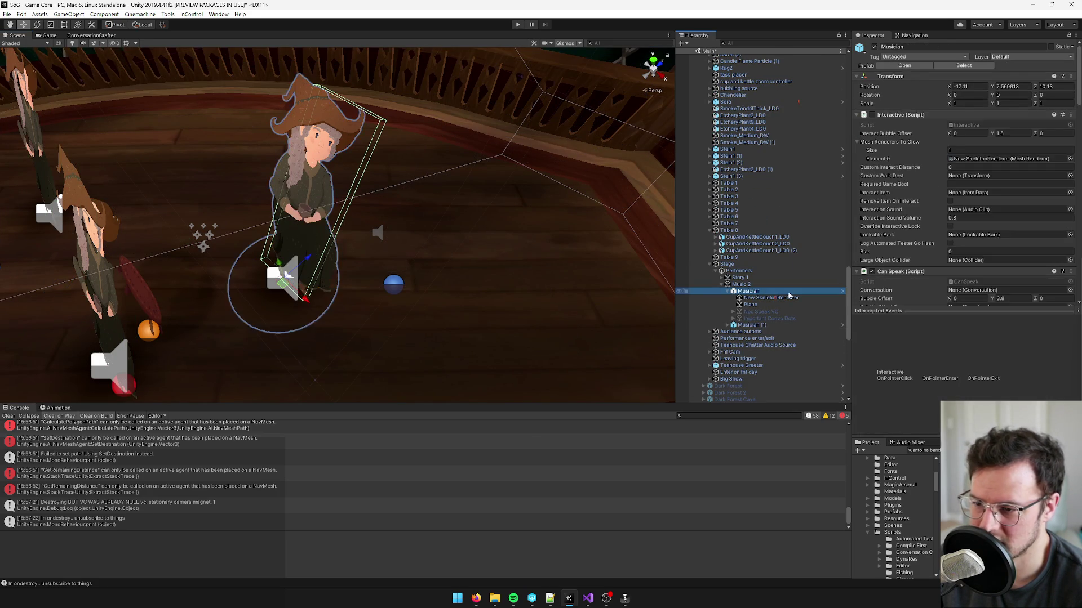
{"action": "scroll", "coordinate": [957, 249], "scroll_direction": "down", "scroll_amount": 10}
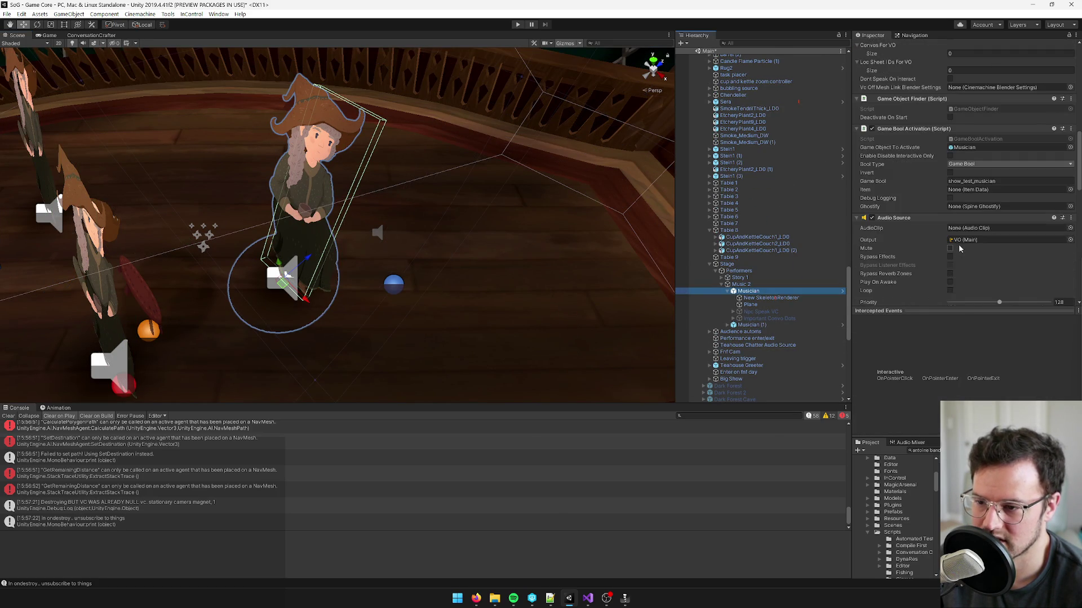
{"action": "scroll", "coordinate": [952, 136], "scroll_direction": "down", "scroll_amount": 10}
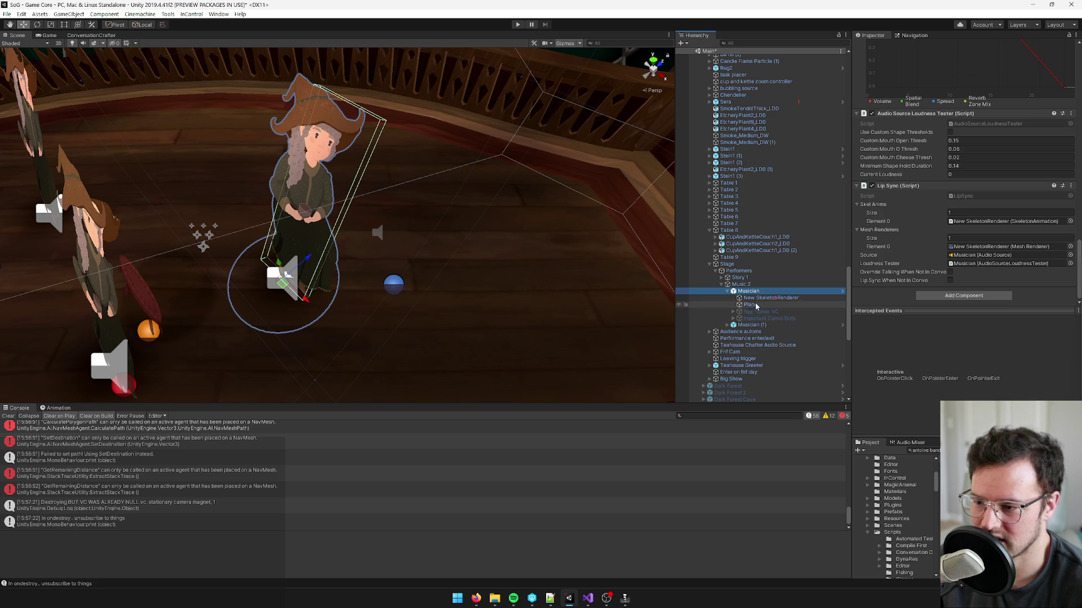
{"action": "left_click", "coordinate": [741, 284]}
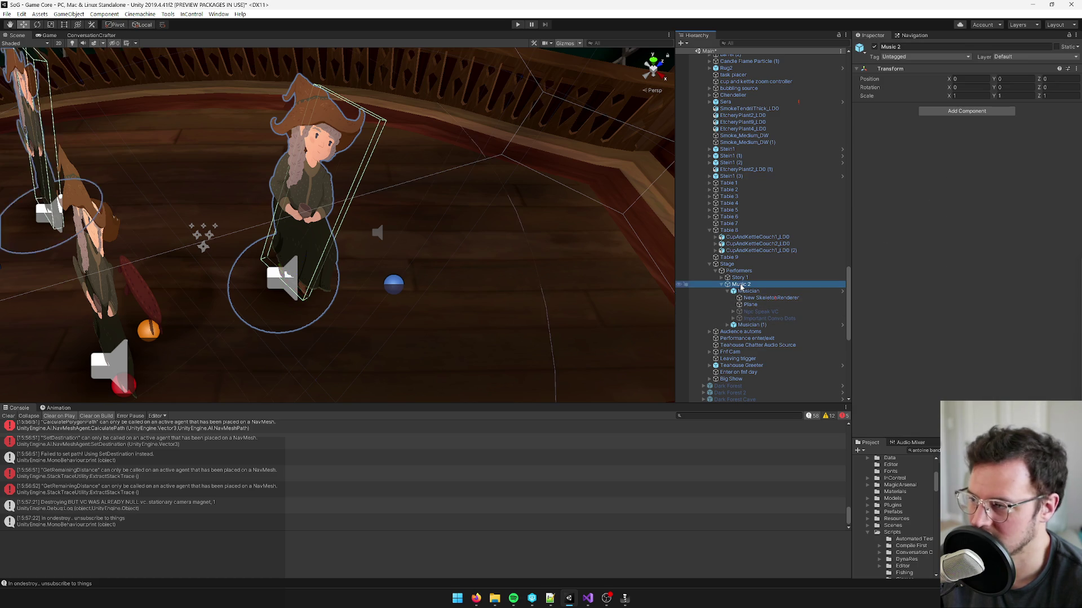
{"action": "left_click", "coordinate": [740, 291]}
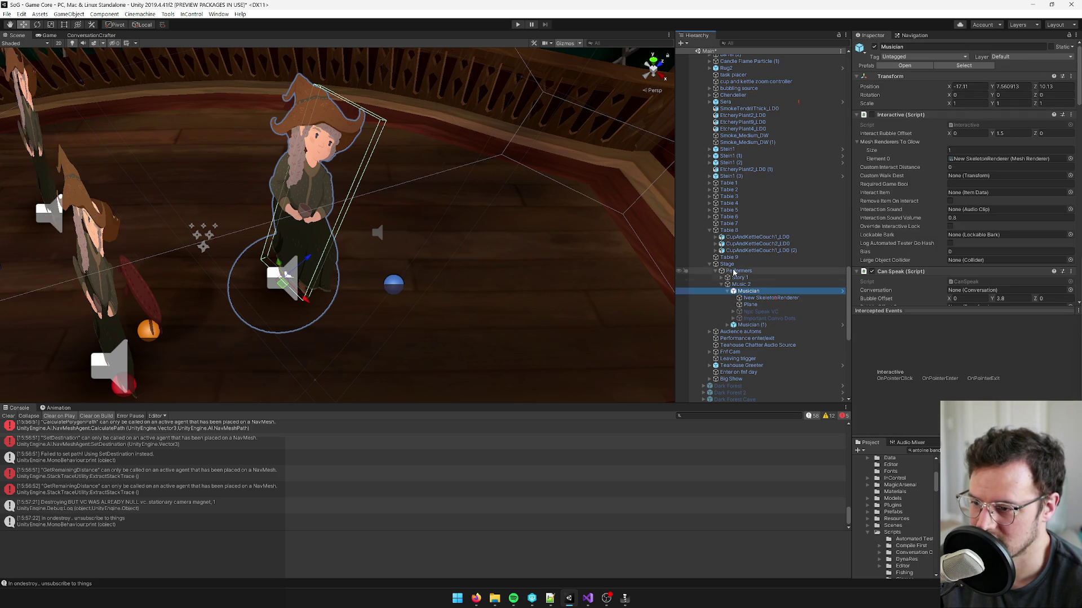
{"action": "scroll", "coordinate": [955, 236], "scroll_direction": "down", "scroll_amount": 15}
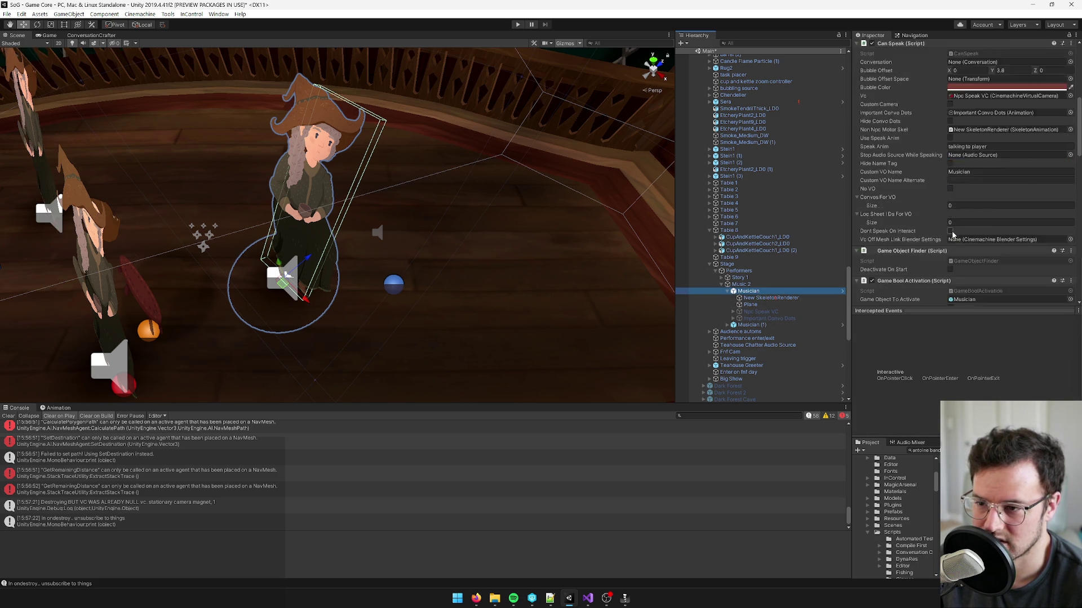
{"action": "scroll", "coordinate": [952, 236], "scroll_direction": "down", "scroll_amount": 10}
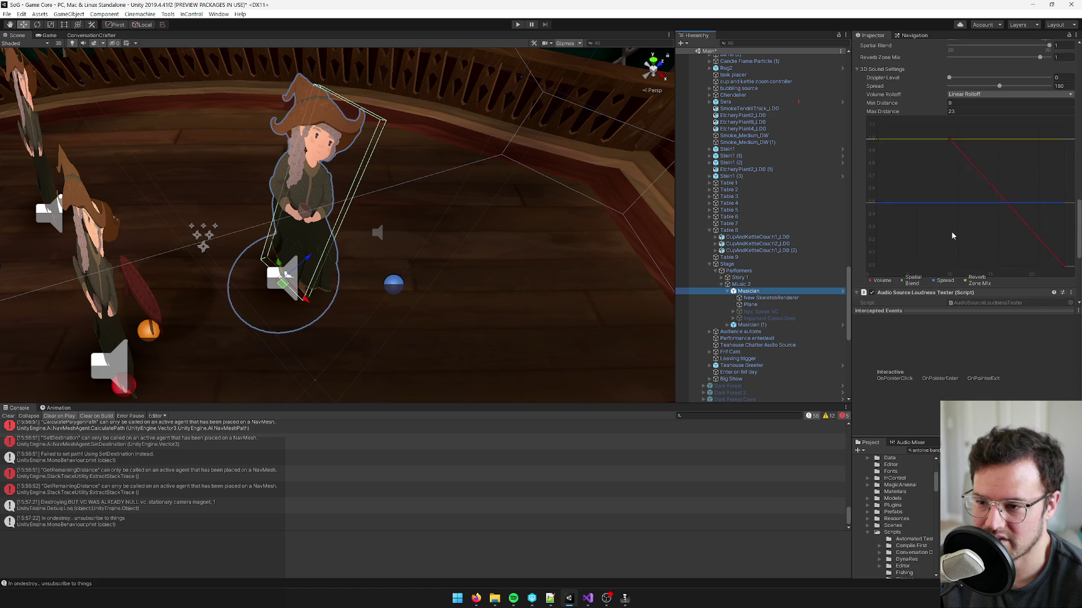
{"action": "scroll", "coordinate": [952, 235], "scroll_direction": "down", "scroll_amount": 2}
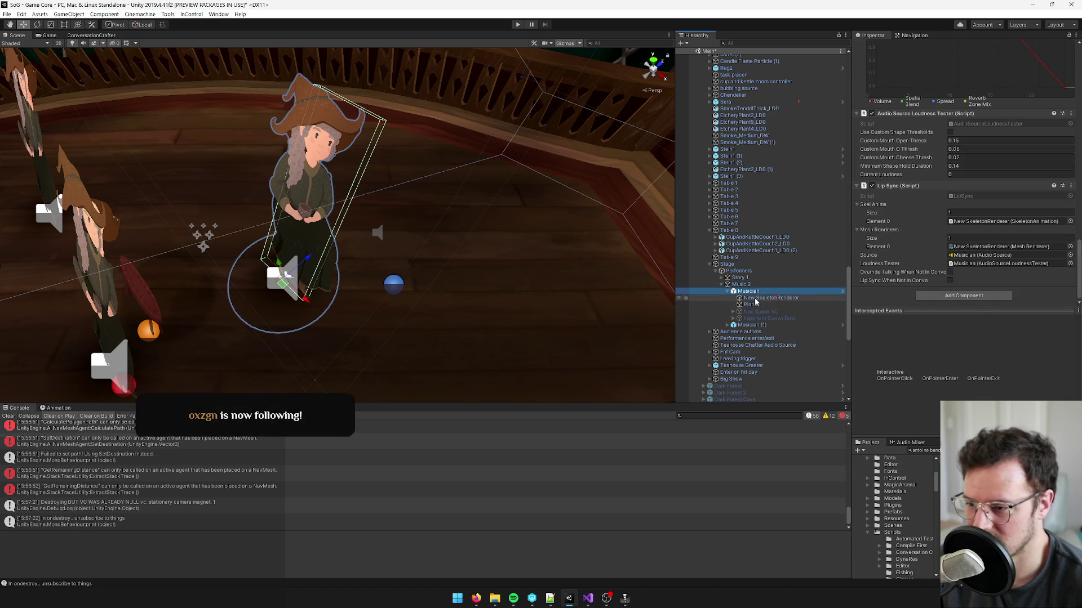
- Orbit closer to the witches and review the Musician (1) performer's settings
{"action": "mouse_move", "coordinate": [509, 258]}
{"action": "left_mouse_down"}
{"action": "mouse_move", "coordinate": [483, 249]}
{"action": "mouse_move", "coordinate": [458, 273]}
{"action": "mouse_move", "coordinate": [272, 202]}
{"action": "left_mouse_up"}
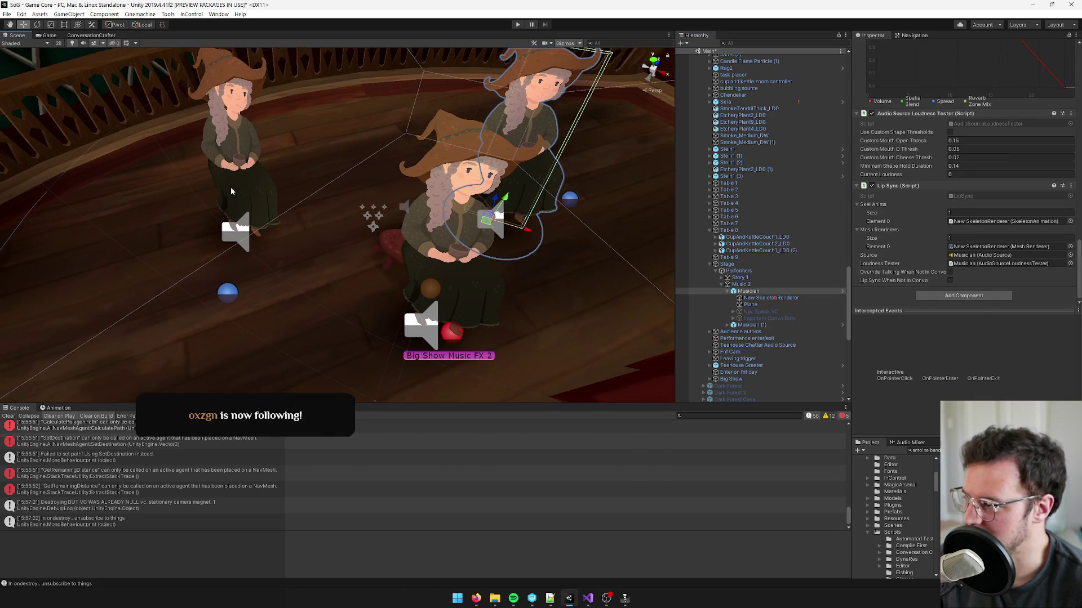
{"action": "left_click", "coordinate": [202, 172]}
{"action": "left_click", "coordinate": [244, 172]}
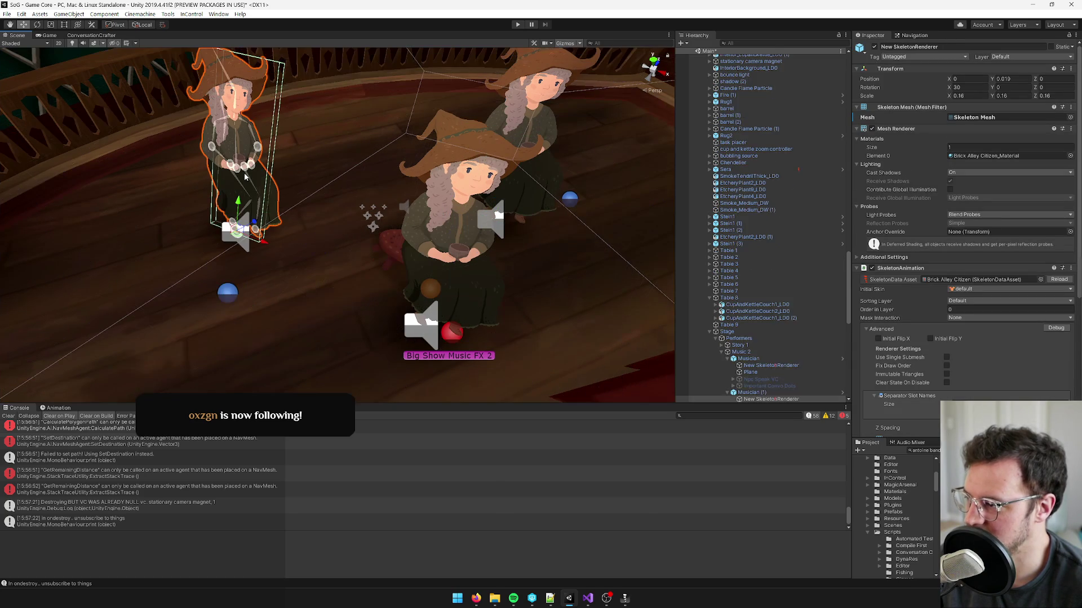
{"action": "scroll", "coordinate": [530, 257], "scroll_direction": "down", "scroll_amount": 5}
{"action": "scroll", "coordinate": [532, 257], "scroll_direction": "up", "scroll_amount": 5}
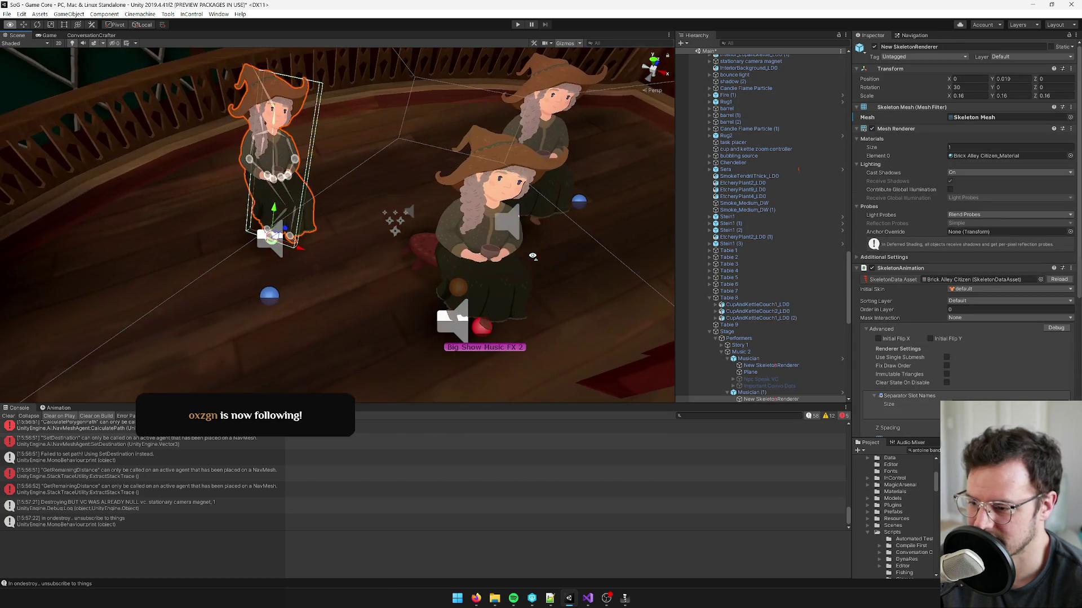
{"action": "left_click", "coordinate": [752, 393]}
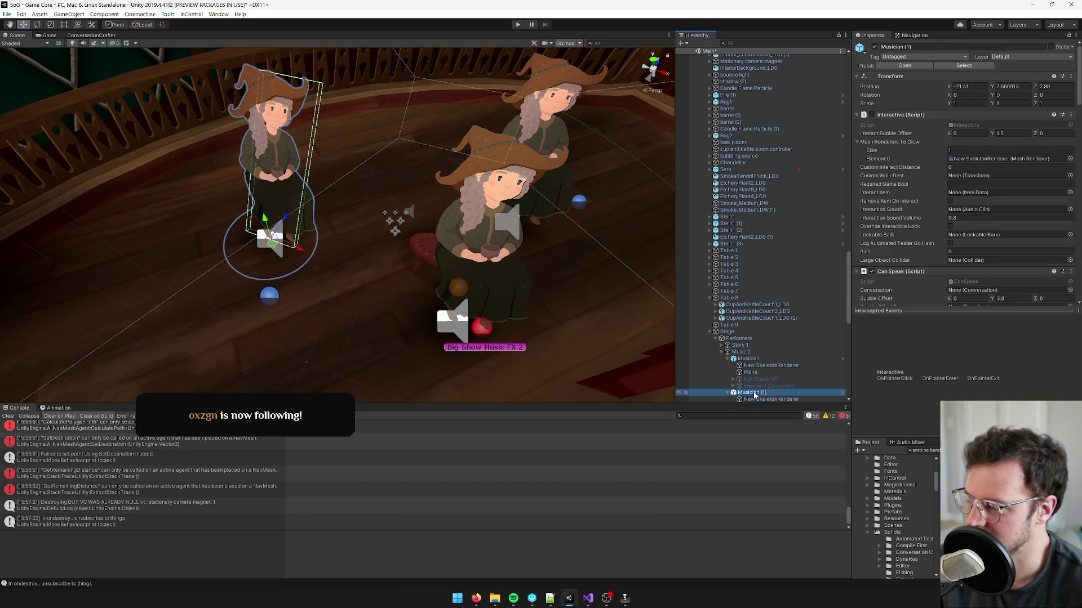
{"action": "scroll", "coordinate": [733, 338], "scroll_direction": "up", "scroll_amount": 10}
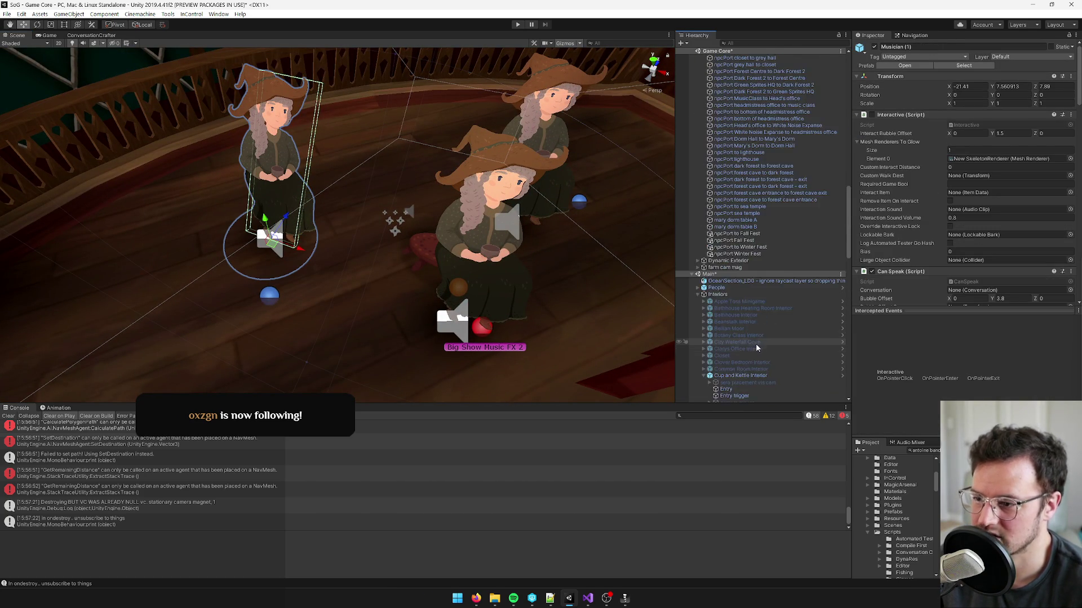
{"action": "left_click", "coordinate": [746, 326]}
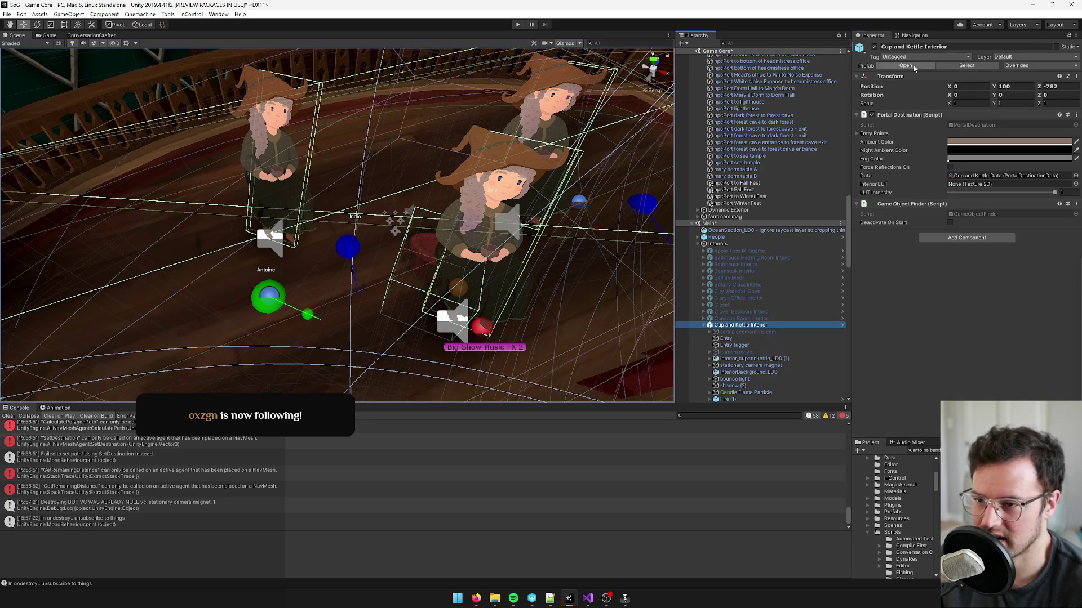
- Open the Cup and Kettle Interior prefab in Prefab Mode and select the chandelier
{"action": "left_click", "coordinate": [906, 66]}
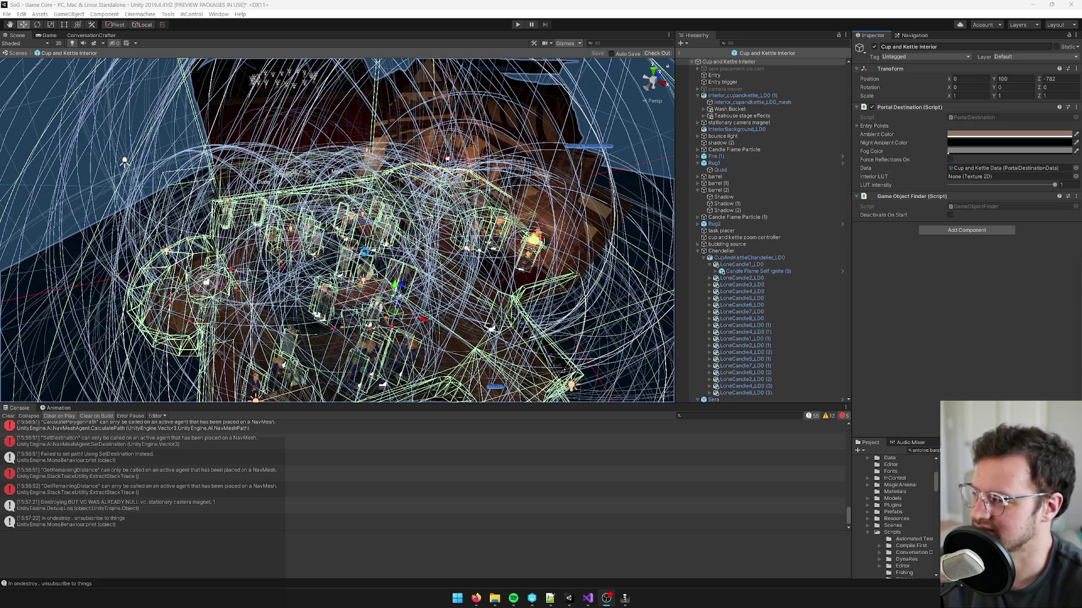
{"action": "mouse_move", "coordinate": [125, 162]}
{"action": "left_mouse_down"}
{"action": "mouse_move", "coordinate": [115, 148]}
{"action": "mouse_move", "coordinate": [98, 153]}
{"action": "mouse_move", "coordinate": [406, 257]}
{"action": "mouse_move", "coordinate": [432, 256]}
{"action": "mouse_move", "coordinate": [423, 227]}
{"action": "left_mouse_up"}
{"action": "left_click", "coordinate": [436, 267]}
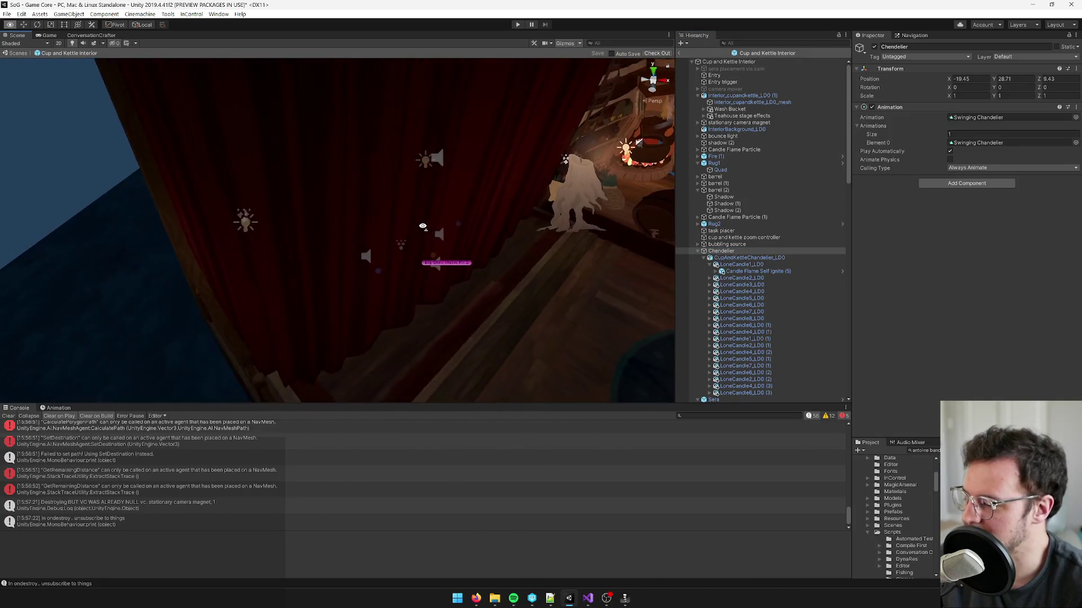
- Clear all messages from the Console log
{"action": "scroll", "coordinate": [422, 226], "scroll_direction": "down", "scroll_amount": 5}
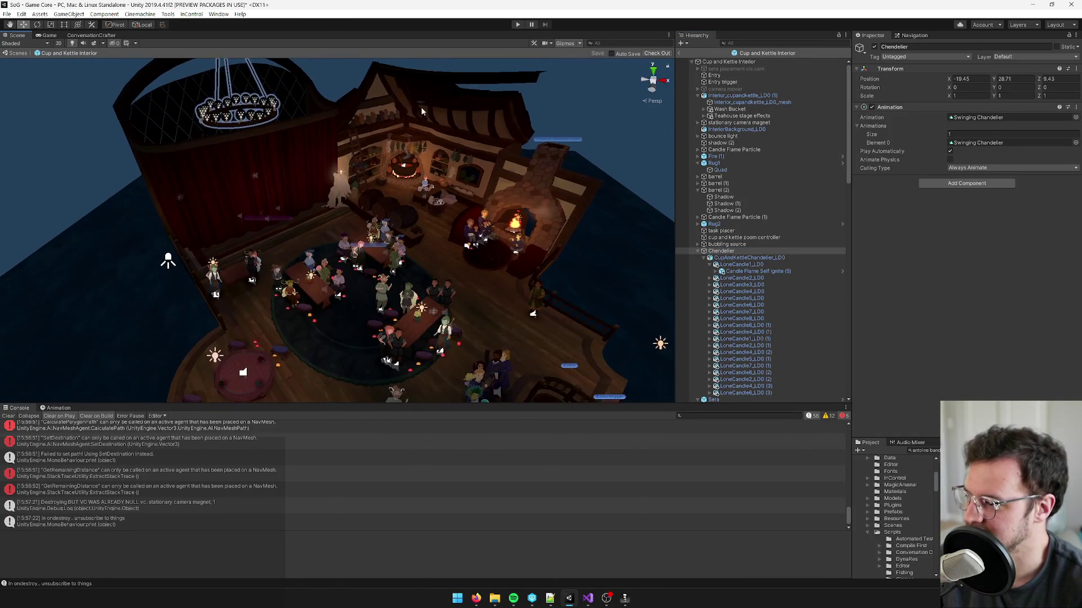
{"action": "scroll", "coordinate": [423, 104], "scroll_direction": "down", "scroll_amount": 5}
{"action": "scroll", "coordinate": [423, 104], "scroll_direction": "up", "scroll_amount": 4}
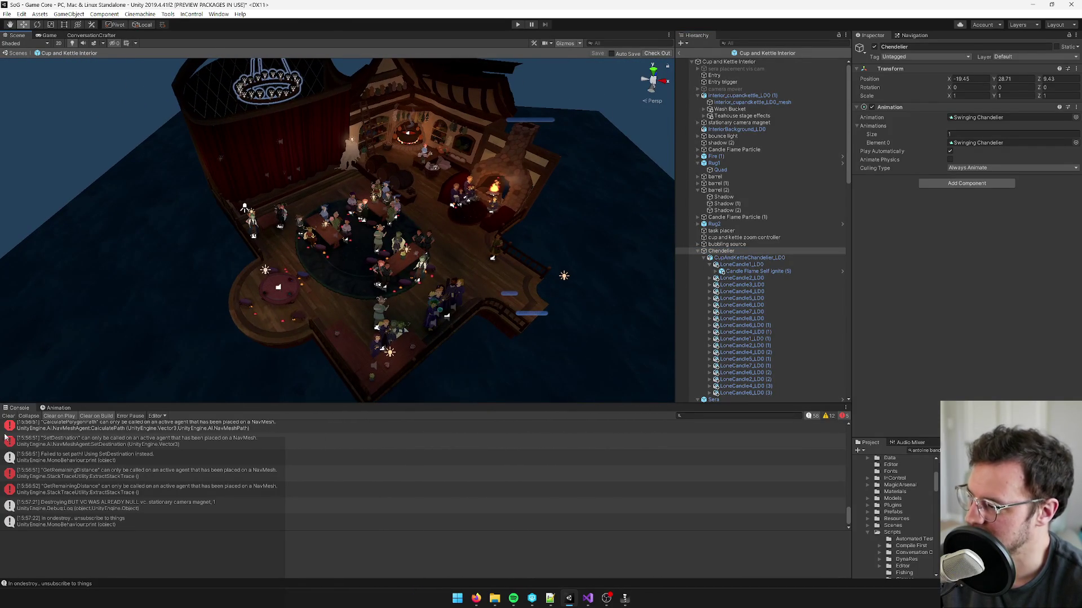
{"action": "left_click", "coordinate": [9, 416]}
{"action": "scroll", "coordinate": [356, 210], "scroll_direction": "up", "scroll_amount": 3}
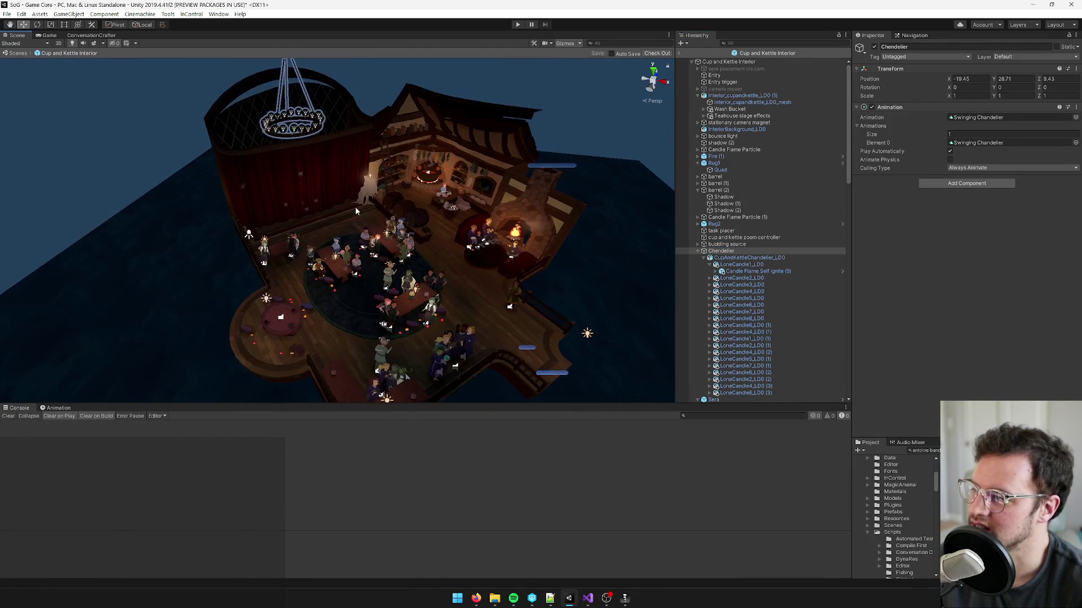
{"action": "scroll", "coordinate": [304, 206], "scroll_direction": "up", "scroll_amount": 2}
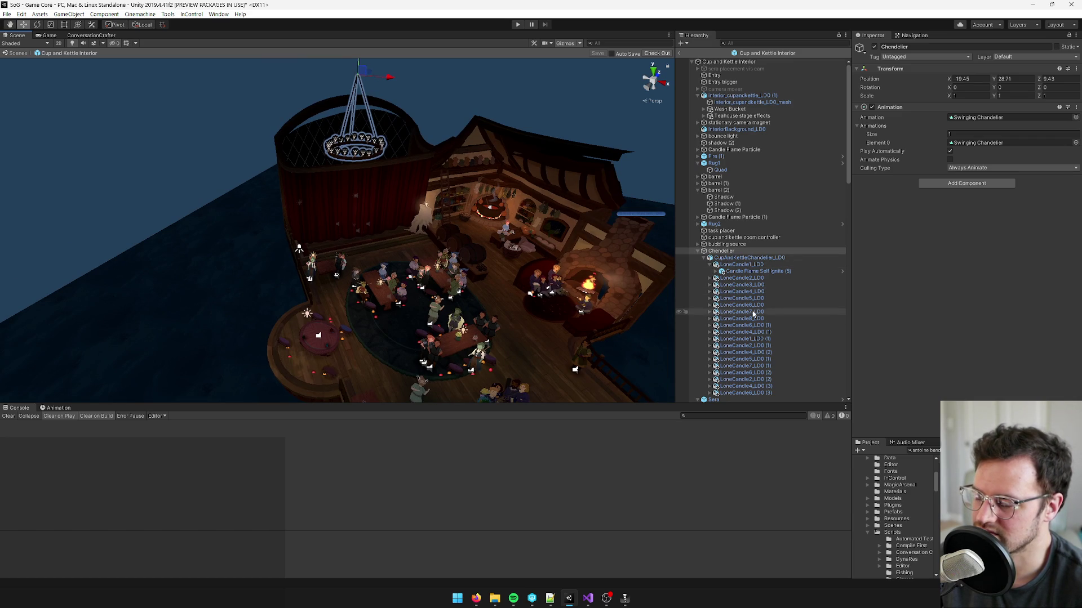
{"action": "scroll", "coordinate": [379, 291], "scroll_direction": "up", "scroll_amount": 10}
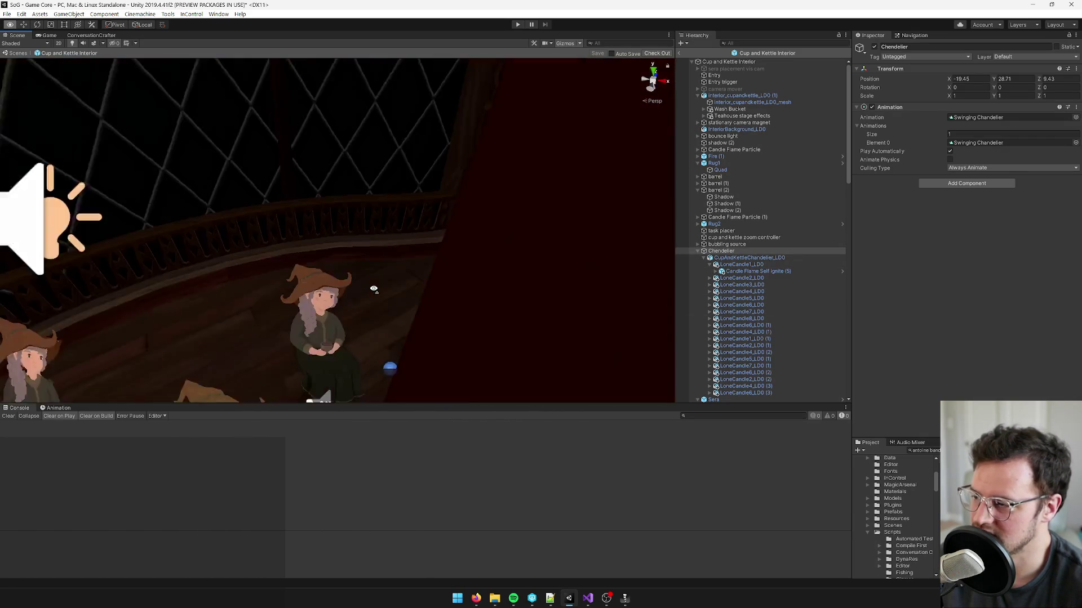
{"action": "scroll", "coordinate": [379, 292], "scroll_direction": "down", "scroll_amount": 5}
- Select the seated witch musician and search for a NavMesh component, then cancel
{"action": "left_click", "coordinate": [336, 292]}
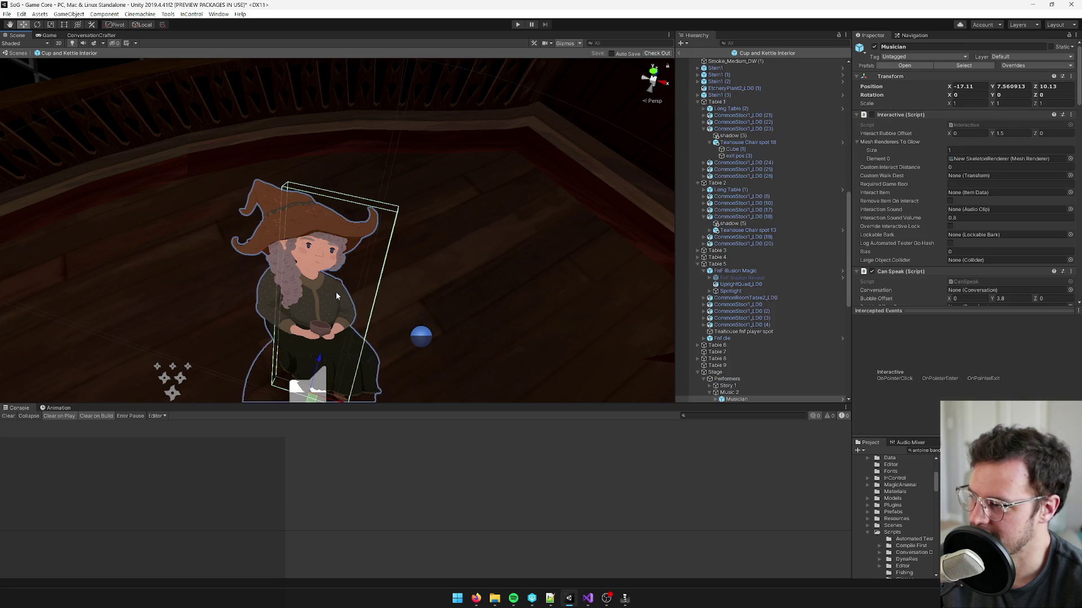
{"action": "scroll", "coordinate": [922, 159], "scroll_direction": "down", "scroll_amount": 15}
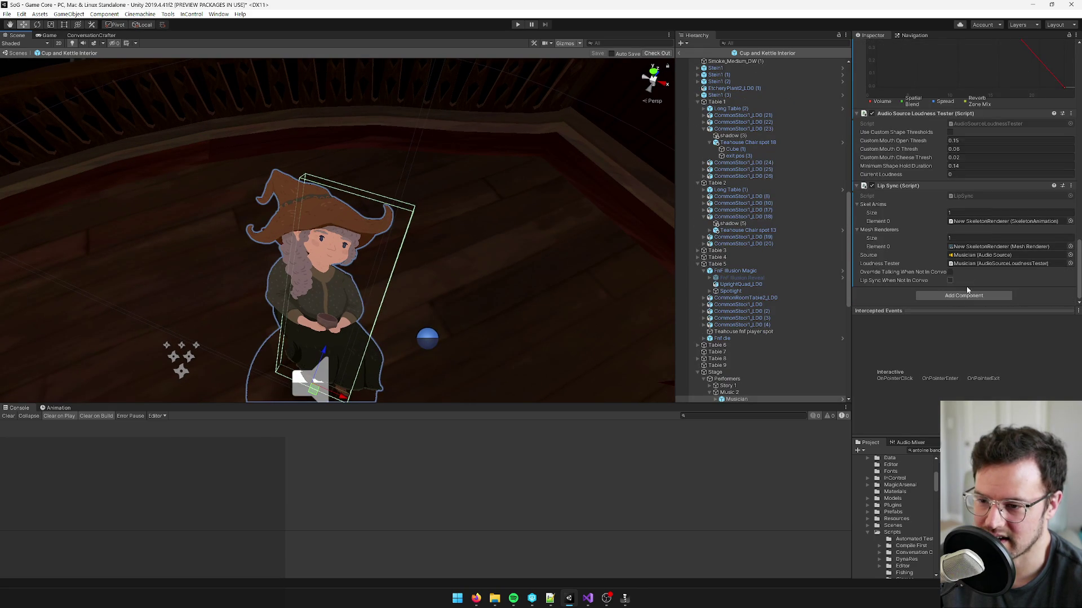
{"action": "left_click", "coordinate": [962, 296]}
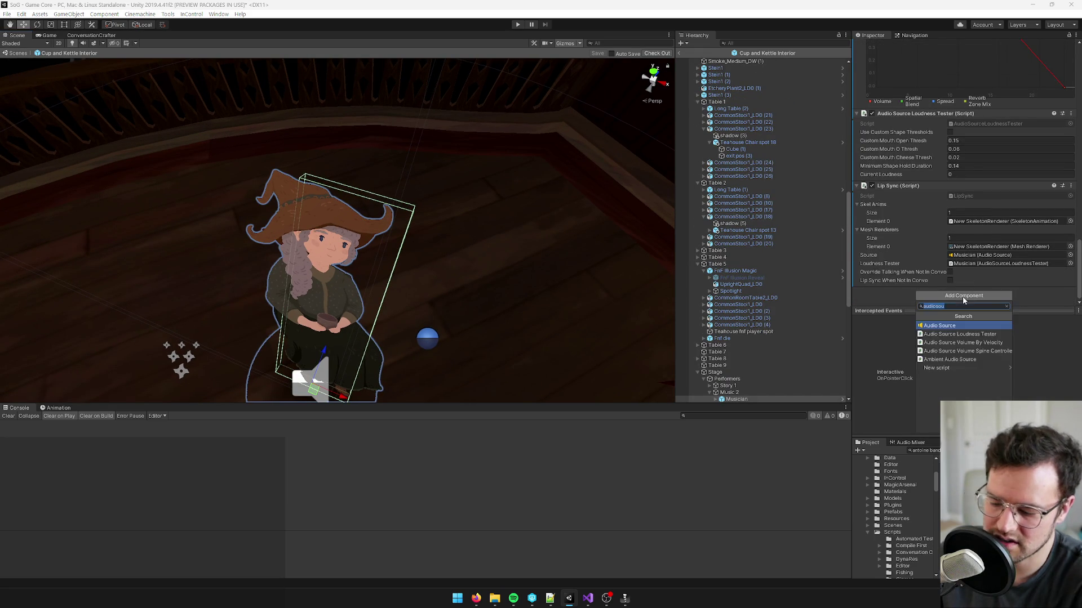
{"action": "type", "text": "navmeshmo"}
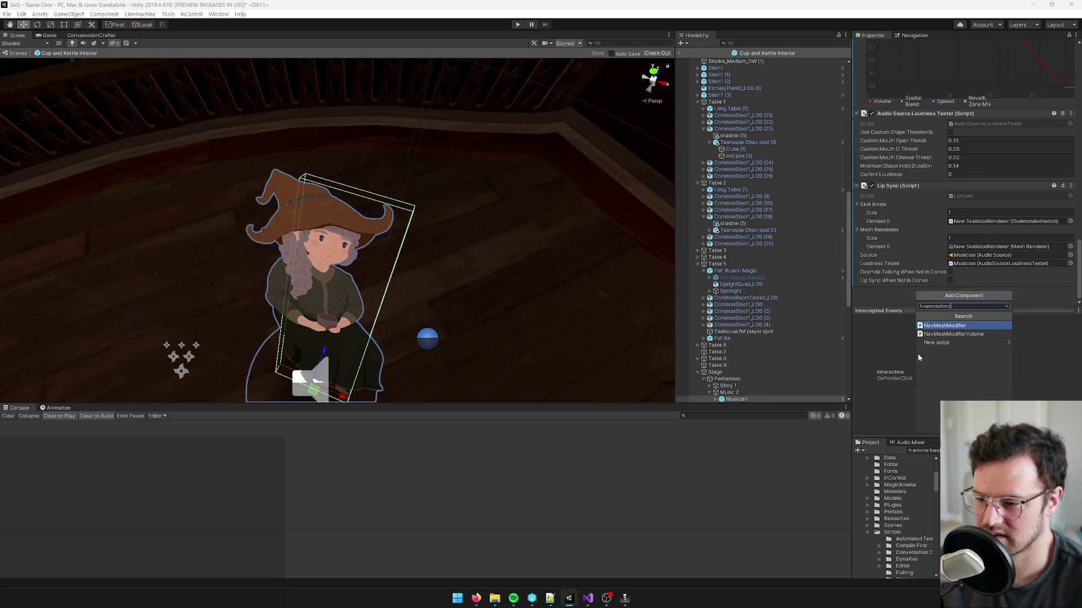
{"action": "key", "text": "Escape"}
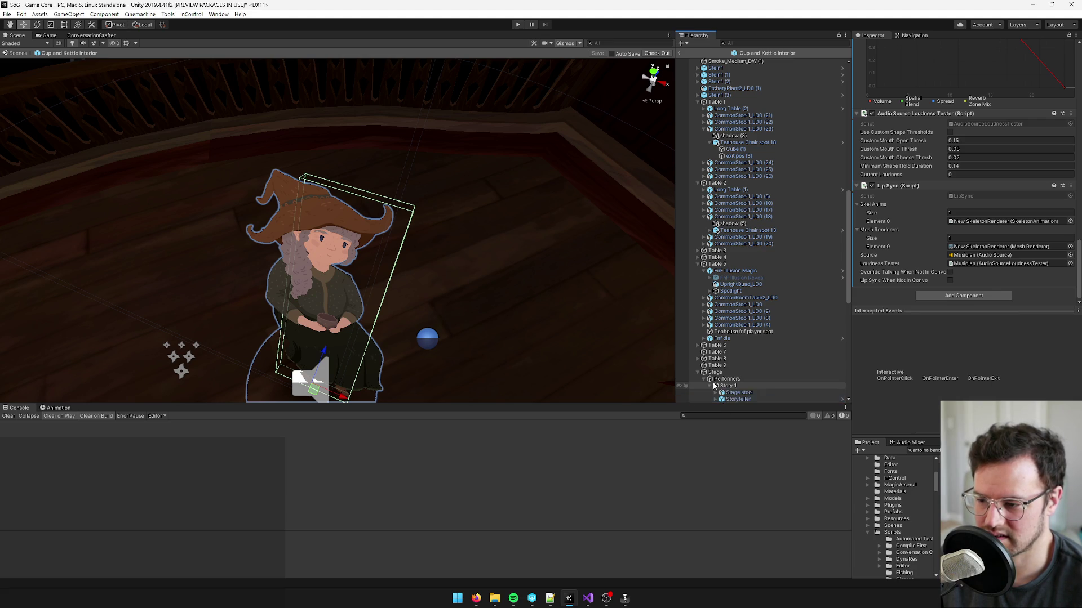
{"action": "scroll", "coordinate": [732, 338], "scroll_direction": "down", "scroll_amount": 5}
- Expand Musician (1) and add the Stage stool to the selection
{"action": "left_click", "coordinate": [716, 319]}
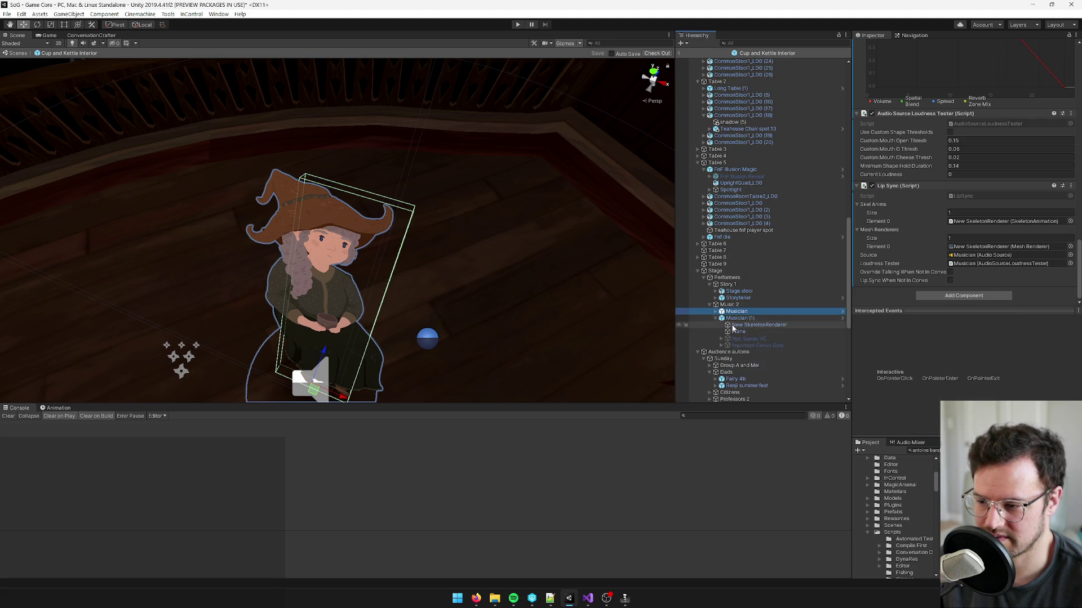
{"action": "double_click", "coordinate": [735, 298]}
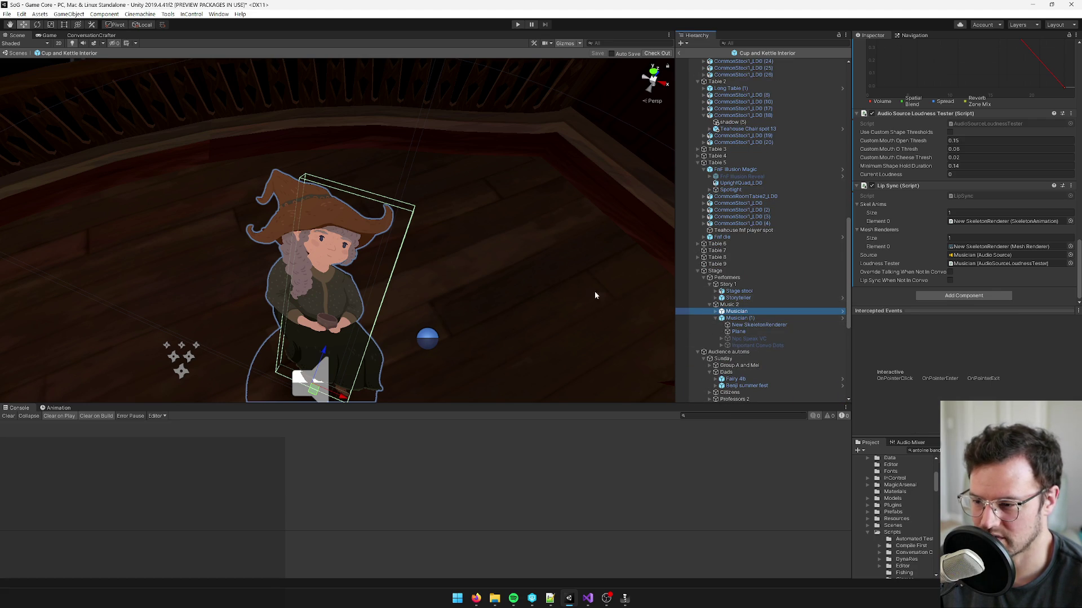
{"action": "left_click", "coordinate": [747, 292], "text": "ctrl"}
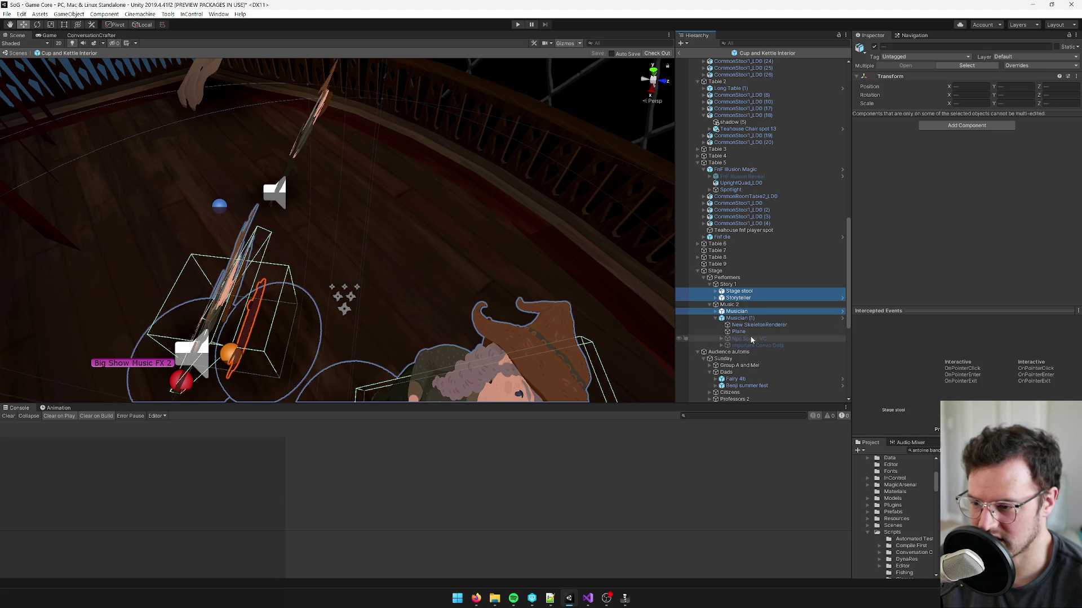
- Add a NavMeshModifier to the Stage stool and both musicians
{"action": "left_click", "coordinate": [735, 319], "text": "ctrl"}
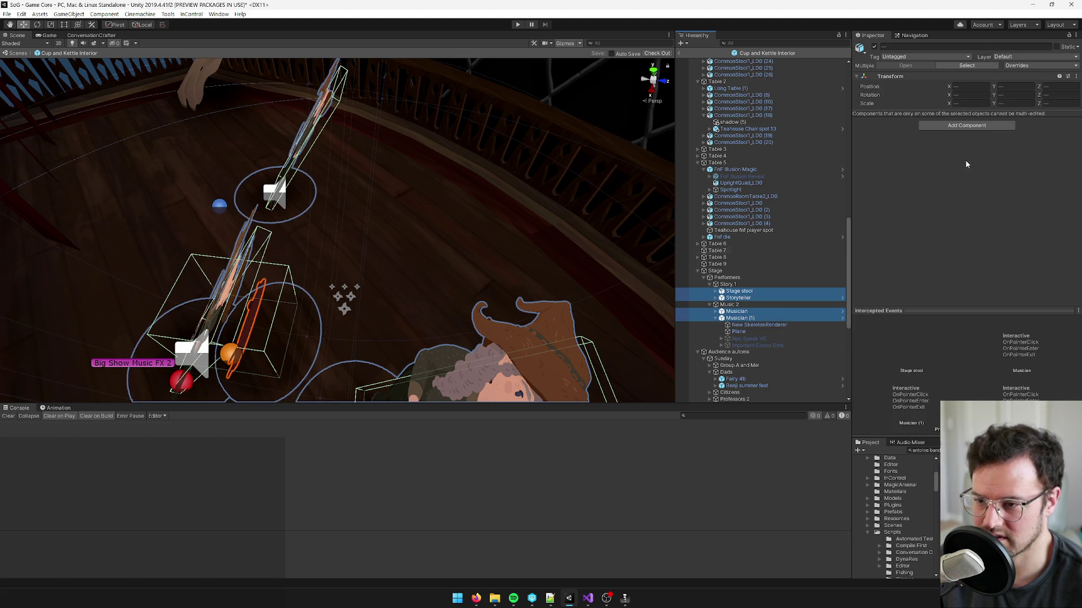
{"action": "left_click", "coordinate": [971, 126]}
{"action": "type", "text": "navme"}
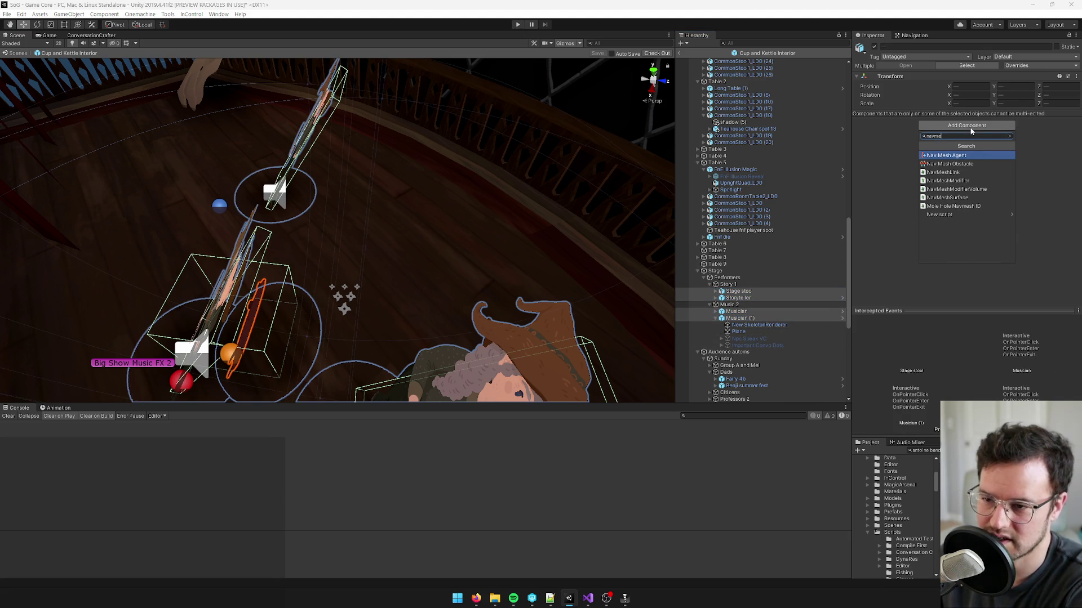
{"action": "type", "text": "mo"}
{"action": "key", "text": "Return"}
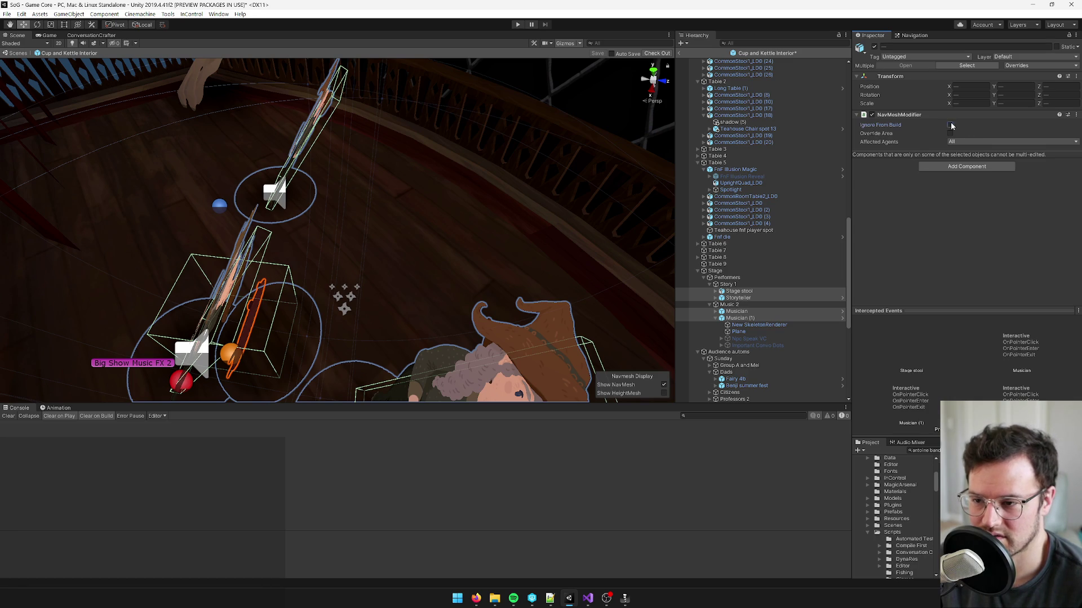
- Select the Chendelier object and collapse its children in the Hierarchy
{"action": "scroll", "coordinate": [759, 200], "scroll_direction": "up", "scroll_amount": 15}
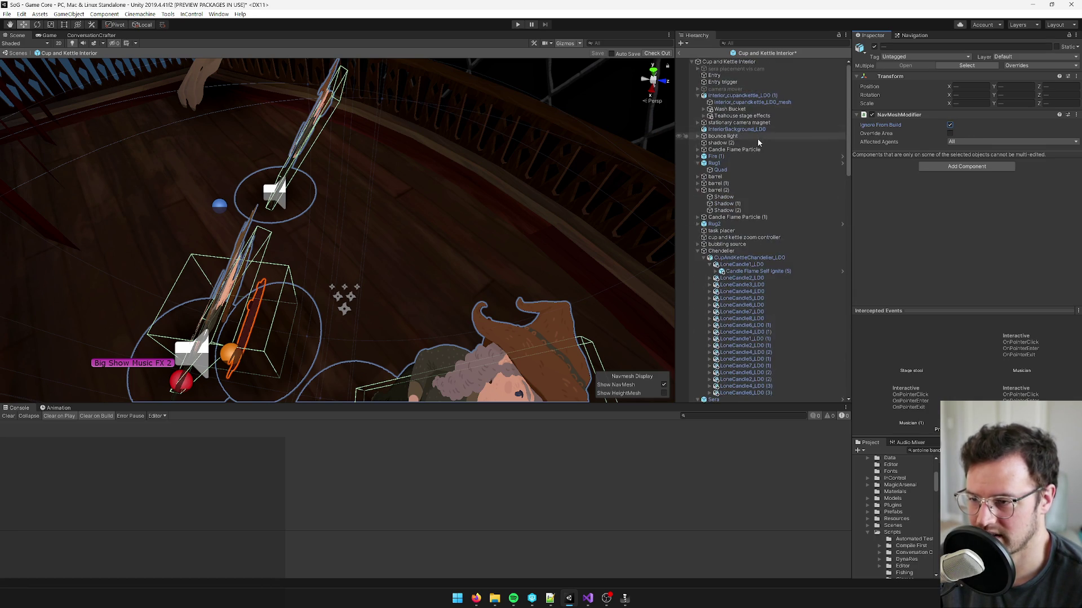
{"action": "left_click", "coordinate": [721, 251]}
{"action": "key", "text": "Left"}
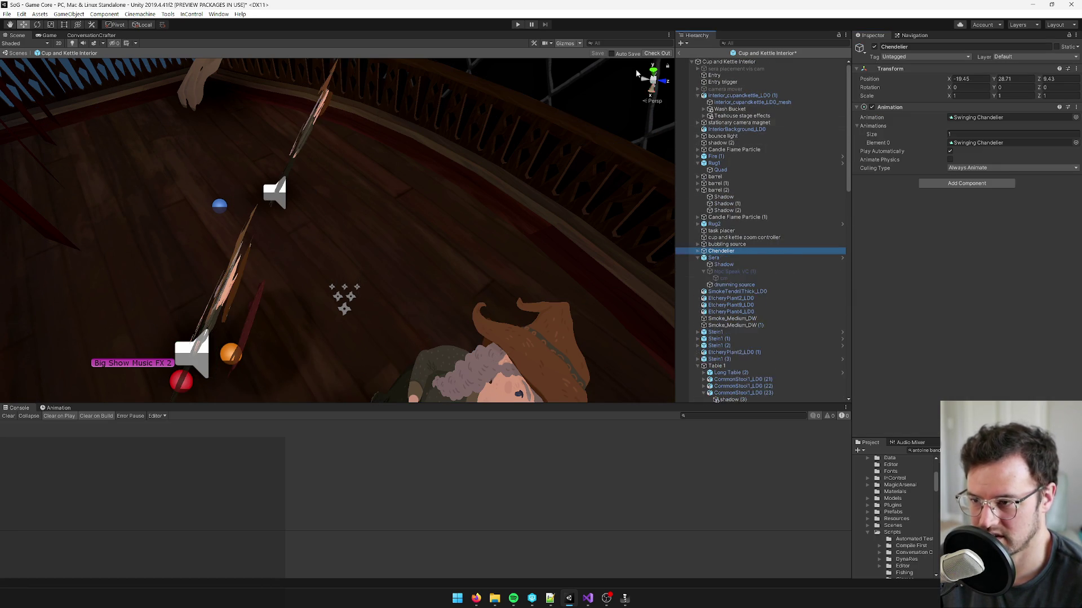
- Check out the Cup and Kettle Interior and frame the chandelier area
{"action": "left_click", "coordinate": [657, 53]}
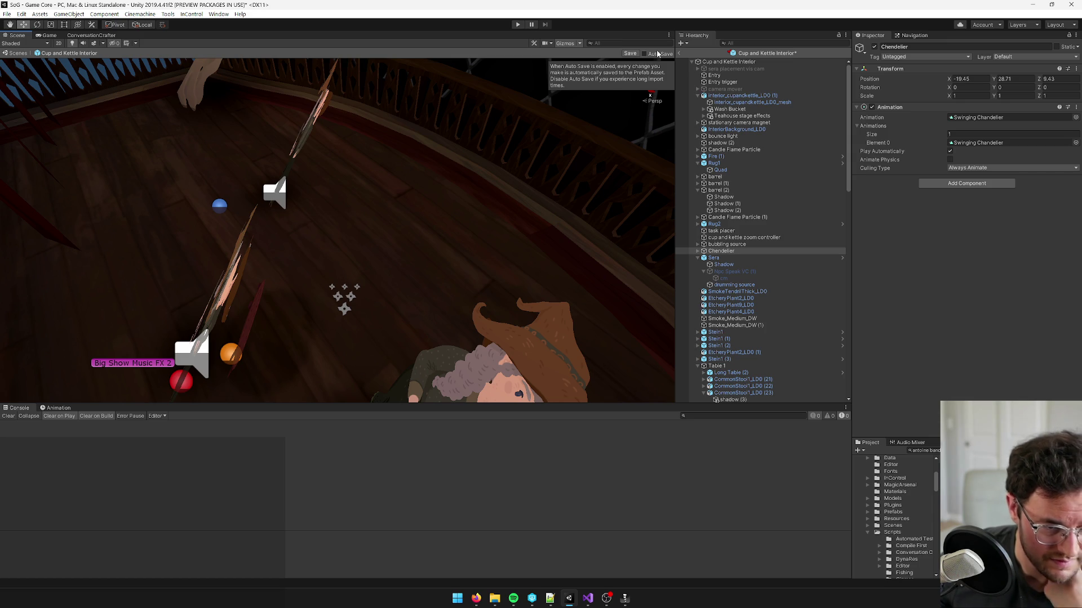
{"action": "mouse_move", "coordinate": [482, 83]}
{"action": "left_mouse_down"}
{"action": "mouse_move", "coordinate": [391, 108]}
{"action": "mouse_move", "coordinate": [437, 101]}
{"action": "mouse_move", "coordinate": [369, 162]}
{"action": "mouse_move", "coordinate": [357, 87]}
{"action": "mouse_move", "coordinate": [393, 57]}
{"action": "mouse_move", "coordinate": [462, 146]}
{"action": "mouse_move", "coordinate": [670, 254]}
{"action": "left_mouse_up"}
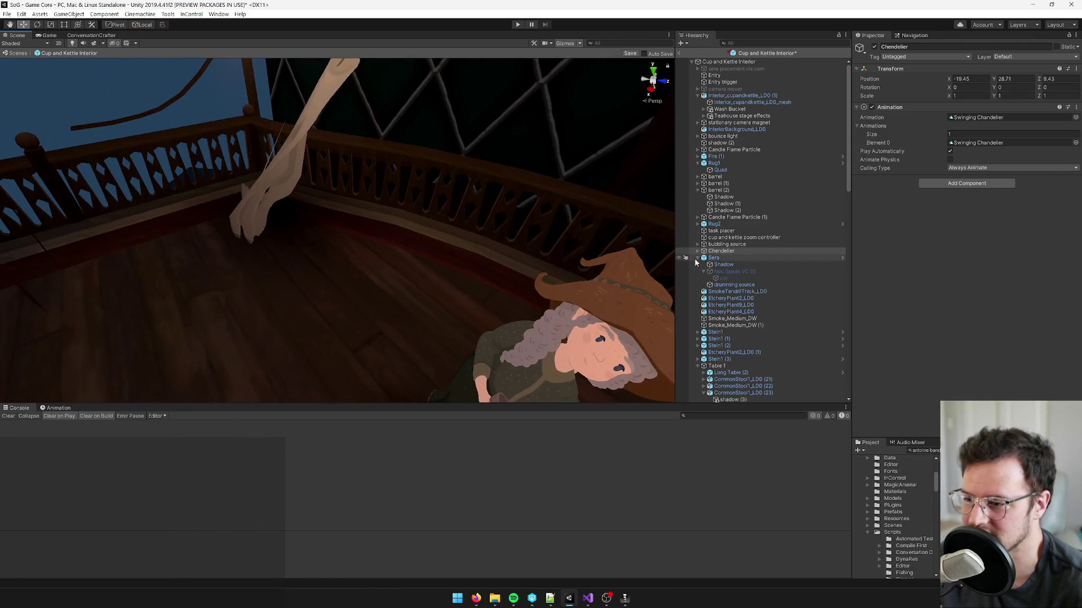
{"action": "left_click", "coordinate": [698, 257]}
{"action": "double_click", "coordinate": [711, 251]}
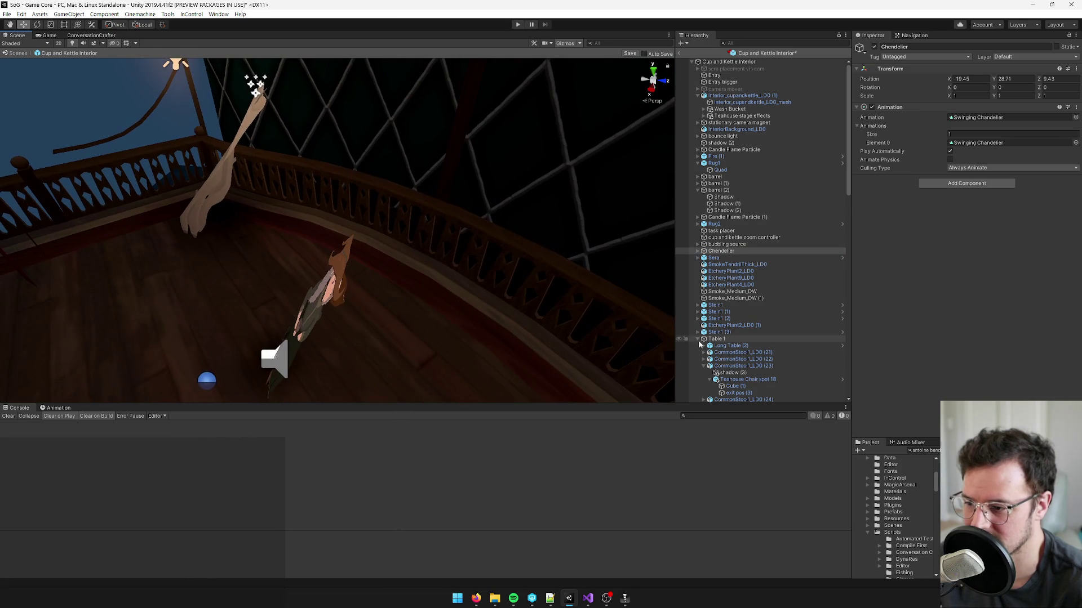
{"action": "scroll", "coordinate": [670, 342], "scroll_direction": "down", "scroll_amount": 10}
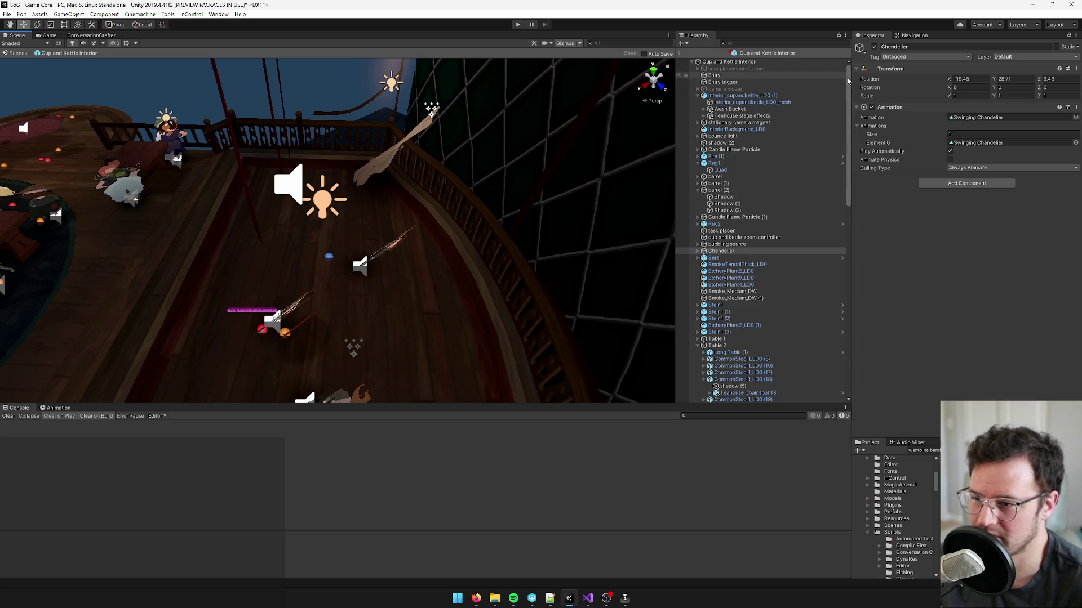
- Select the interior_cupandkettle_LOD (1) room mesh and orbit down to view the floor
{"action": "left_click", "coordinate": [695, 95]}
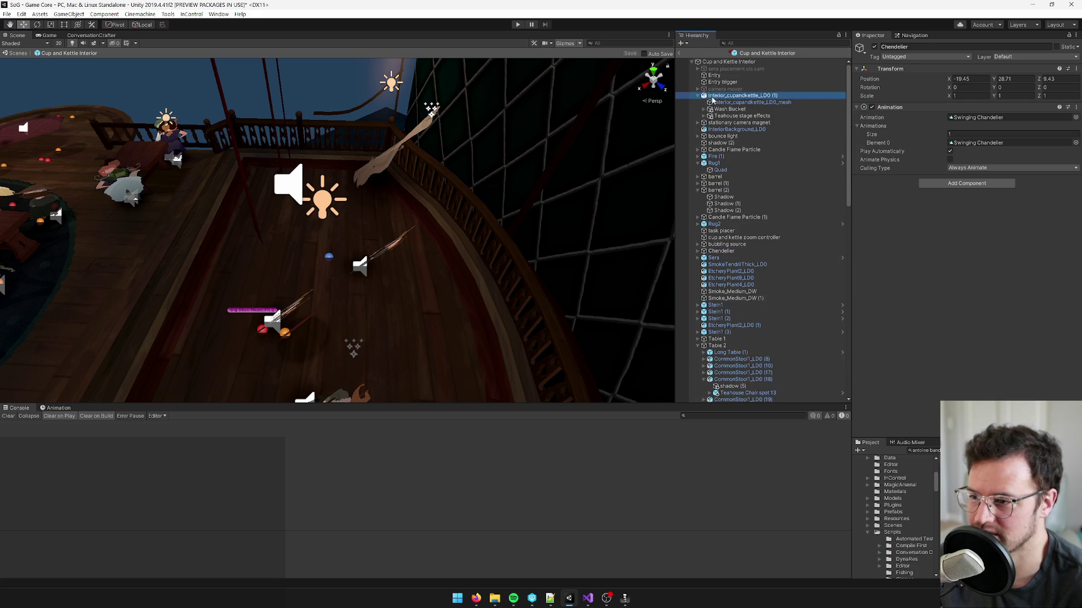
{"action": "left_click", "coordinate": [698, 95]}
{"action": "mouse_move", "coordinate": [403, 192]}
{"action": "left_mouse_down"}
{"action": "mouse_move", "coordinate": [349, 190]}
{"action": "mouse_move", "coordinate": [408, 184]}
{"action": "mouse_move", "coordinate": [429, 202]}
{"action": "mouse_move", "coordinate": [282, 142]}
{"action": "mouse_move", "coordinate": [308, 152]}
{"action": "left_mouse_up"}
{"action": "mouse_move", "coordinate": [329, 190]}
{"action": "left_mouse_down"}
{"action": "mouse_move", "coordinate": [533, 120]}
{"action": "mouse_move", "coordinate": [361, 32]}
{"action": "mouse_move", "coordinate": [321, 234]}
{"action": "left_mouse_up"}
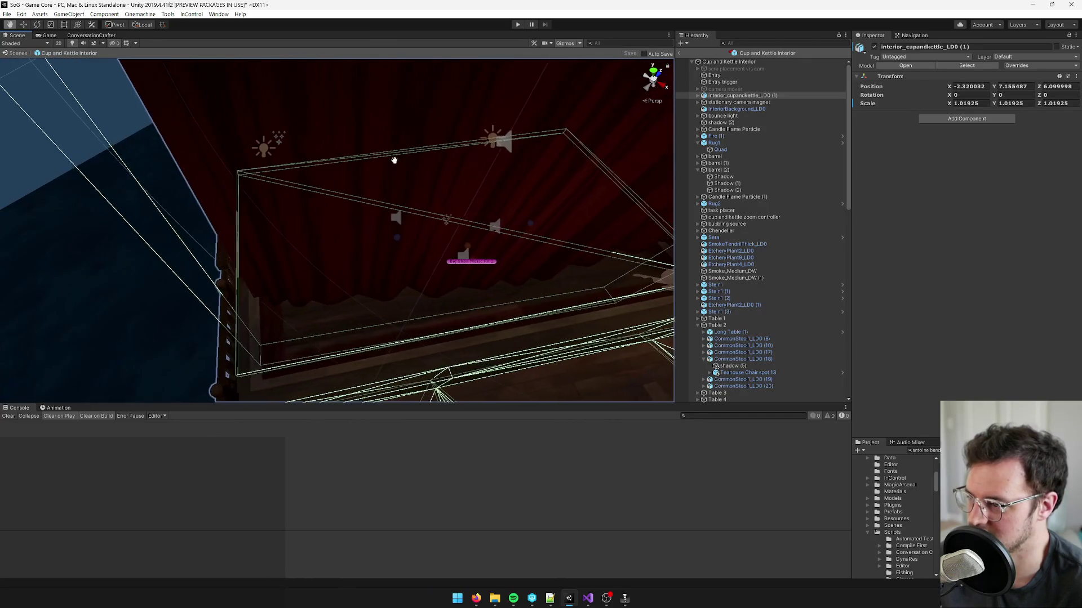
{"action": "left_click_drag", "start_coordinate": [453, 196], "coordinate": [452, 196]}
{"action": "mouse_move", "coordinate": [445, 167]}
{"action": "left_mouse_down"}
{"action": "mouse_move", "coordinate": [495, 169]}
{"action": "mouse_move", "coordinate": [597, 134]}
{"action": "mouse_move", "coordinate": [495, 198]}
{"action": "mouse_move", "coordinate": [445, 196]}
{"action": "mouse_move", "coordinate": [419, 217]}
{"action": "left_mouse_up"}
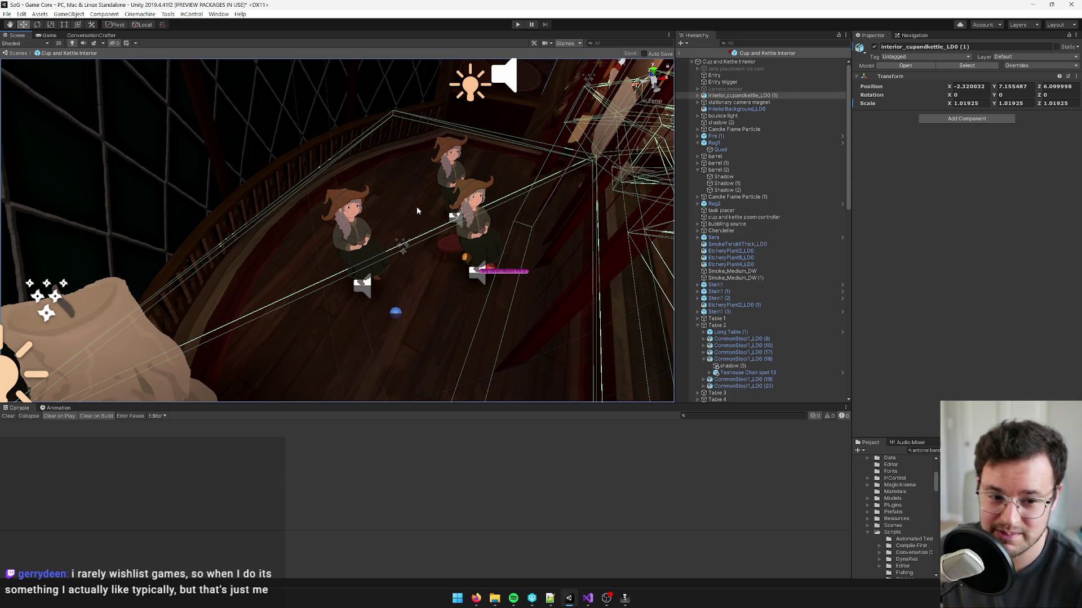
{"action": "mouse_move", "coordinate": [397, 171]}
{"action": "left_mouse_down"}
{"action": "mouse_move", "coordinate": [449, 246]}
{"action": "mouse_move", "coordinate": [457, 235]}
{"action": "mouse_move", "coordinate": [454, 248]}
{"action": "left_mouse_up"}
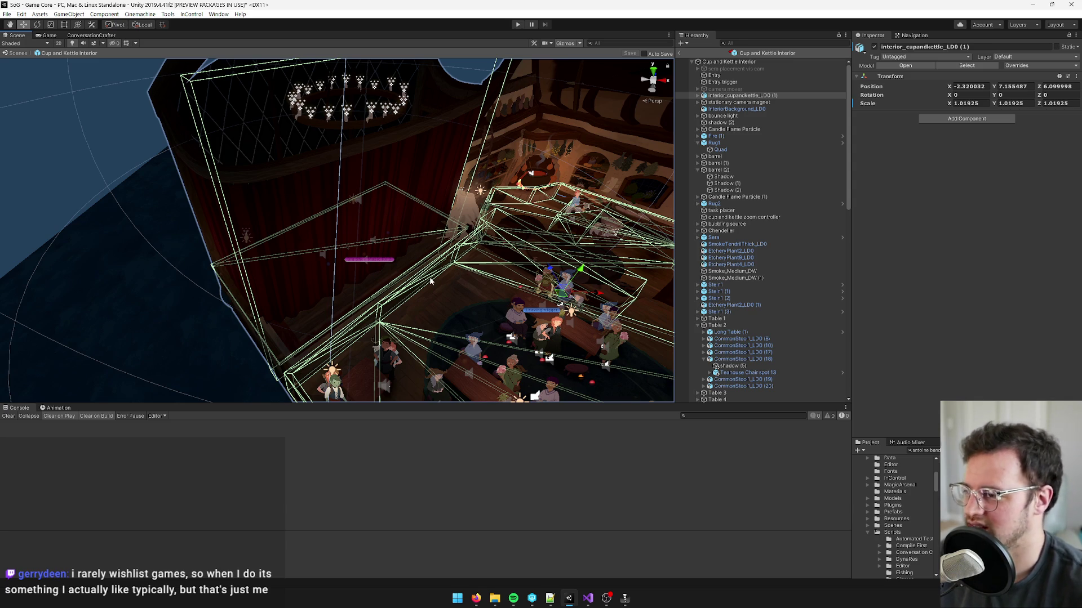
{"action": "mouse_move", "coordinate": [429, 282]}
{"action": "left_mouse_down", "text": "alt"}
{"action": "mouse_move", "coordinate": [425, 235]}
{"action": "mouse_move", "coordinate": [483, 276]}
{"action": "left_mouse_up", "text": "alt"}
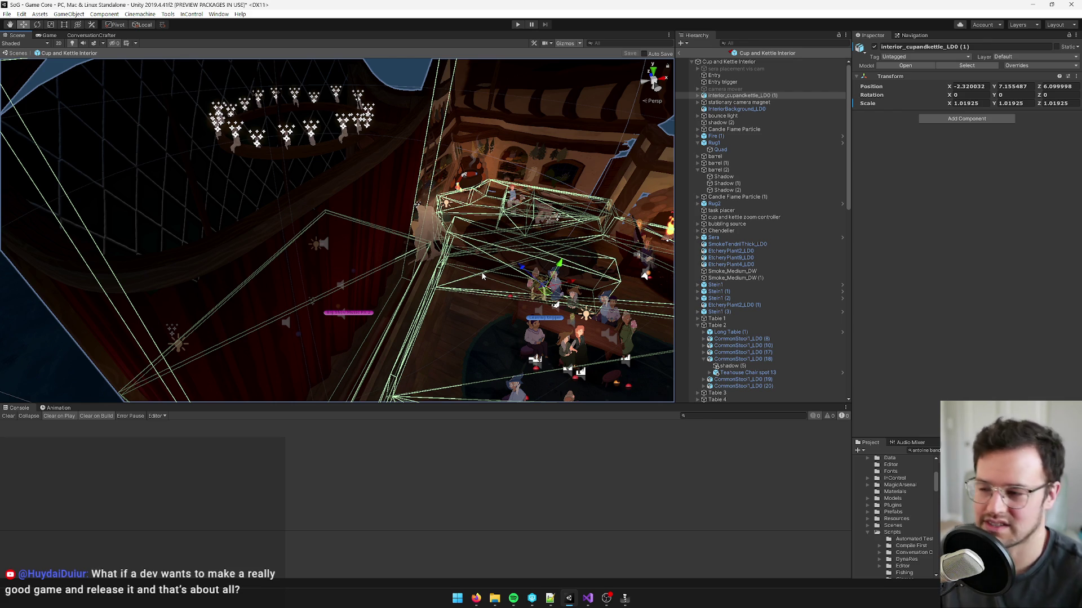
{"action": "mouse_move", "coordinate": [402, 317]}
{"action": "left_mouse_down"}
{"action": "mouse_move", "coordinate": [379, 268]}
{"action": "mouse_move", "coordinate": [424, 203]}
{"action": "mouse_move", "coordinate": [425, 217]}
{"action": "left_mouse_up"}
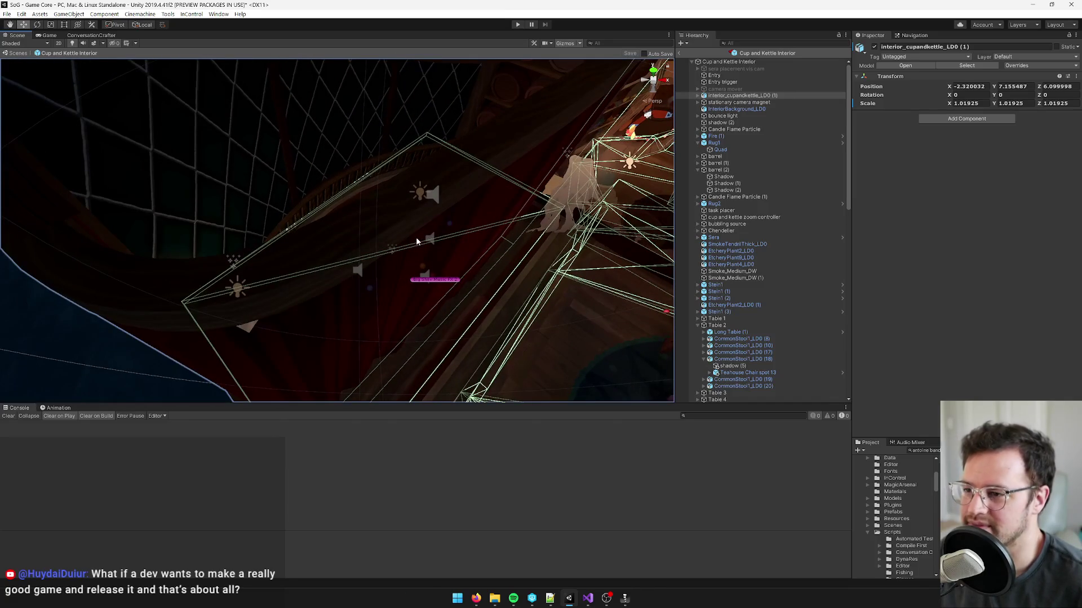
{"action": "left_click_drag", "start_coordinate": [494, 144], "coordinate": [509, 134]}
{"action": "scroll", "coordinate": [510, 133], "scroll_direction": "up", "scroll_amount": 5}
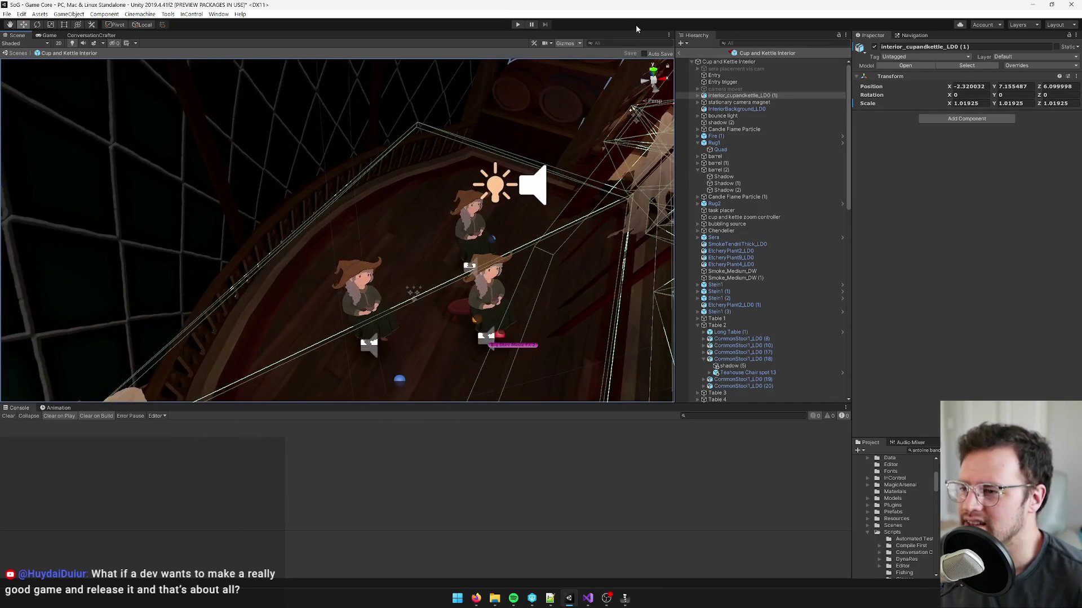
{"action": "left_click", "coordinate": [738, 95]}
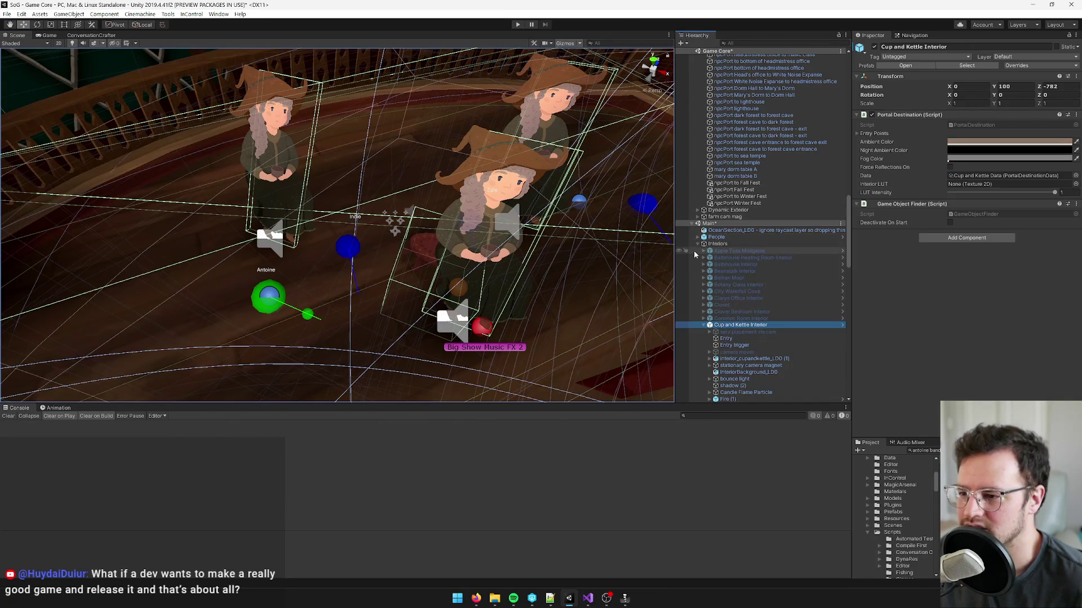
- Activate the interiors from Apple Toss Minigame through Common Room Interior
{"action": "left_click", "coordinate": [734, 319]}
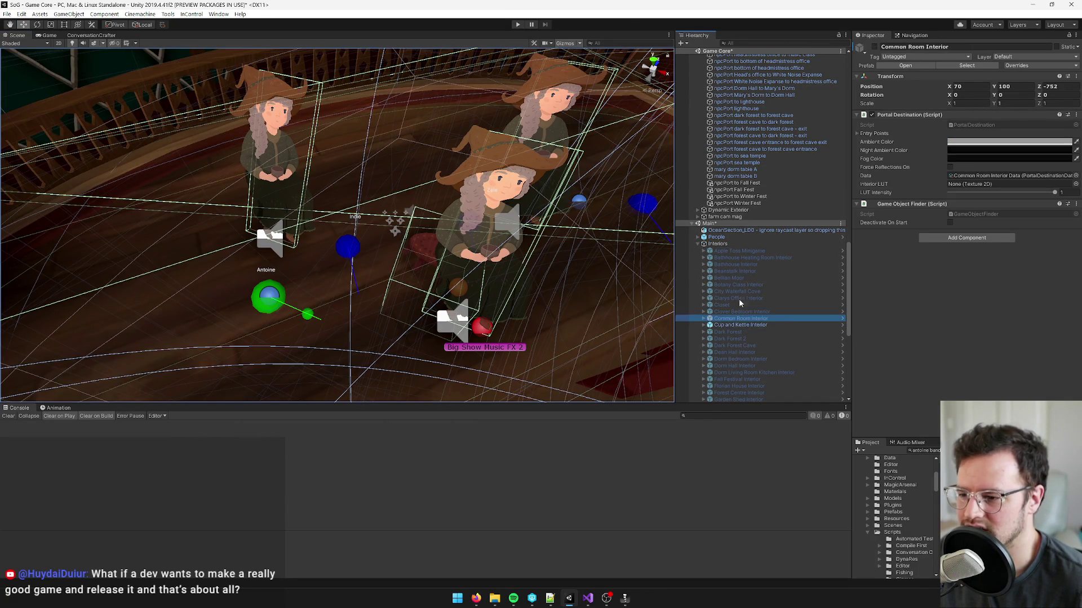
{"action": "left_click", "coordinate": [738, 250], "text": "shift"}
{"action": "left_click", "coordinate": [875, 48]}
{"action": "left_click", "coordinate": [874, 47]}
- Activate the interiors from Dark Forest down to Sea Temple Interior
{"action": "left_click", "coordinate": [738, 325]}
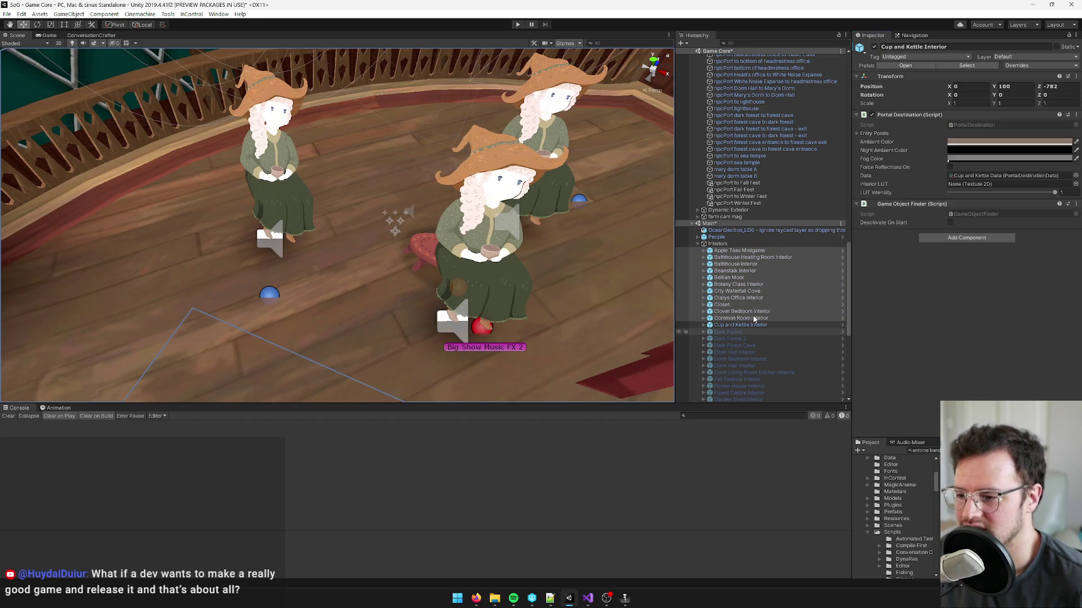
{"action": "mouse_move", "coordinate": [360, 186]}
{"action": "left_mouse_down"}
{"action": "mouse_move", "coordinate": [327, 152]}
{"action": "mouse_move", "coordinate": [254, 135]}
{"action": "left_mouse_up"}
{"action": "left_click", "coordinate": [739, 332]}
{"action": "scroll", "coordinate": [739, 333], "scroll_direction": "down", "scroll_amount": 10}
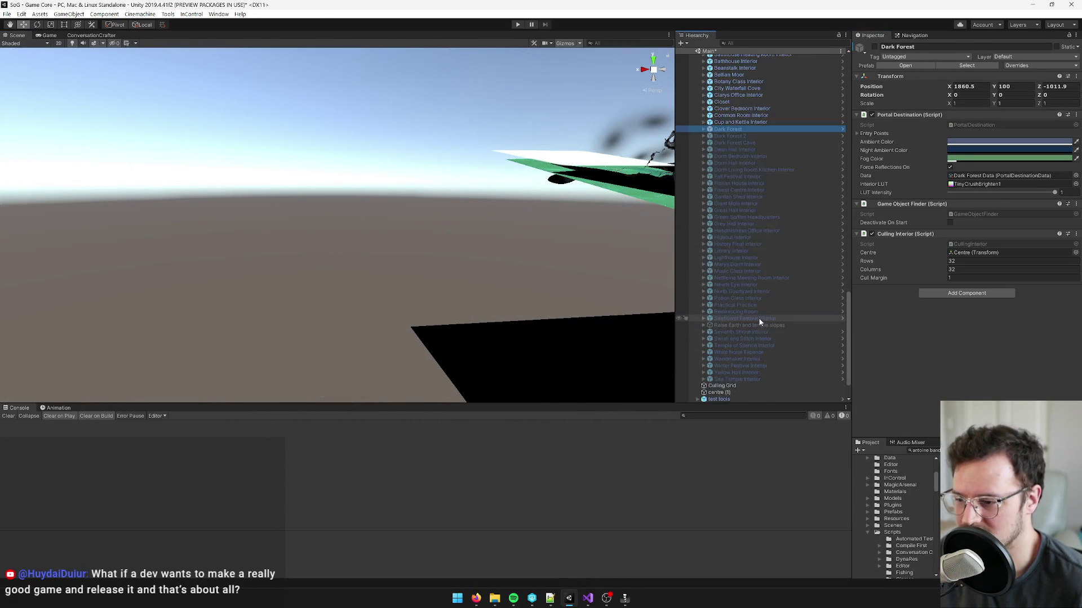
{"action": "left_click", "coordinate": [749, 338], "text": "shift"}
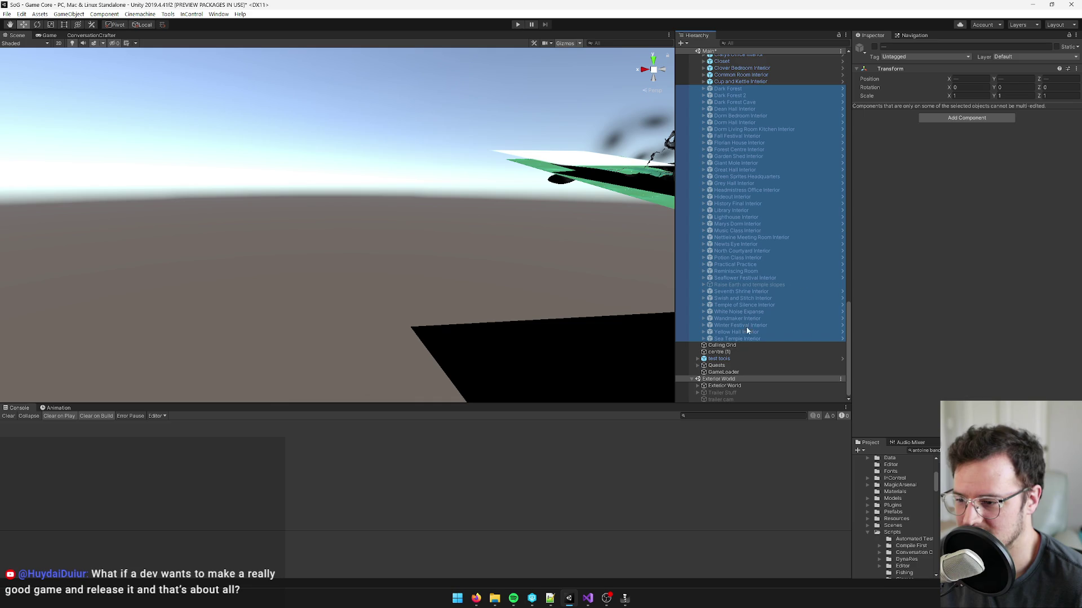
{"action": "left_click", "coordinate": [873, 47]}
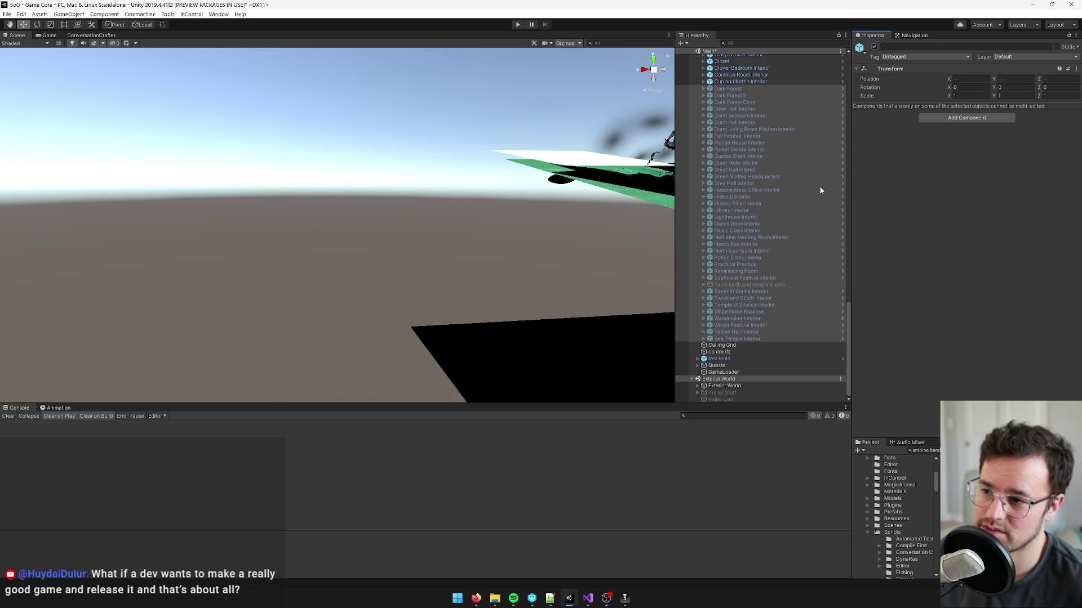
- Select the NavMesh object and frame it in the Scene view
{"action": "scroll", "coordinate": [807, 224], "scroll_direction": "up", "scroll_amount": 5}
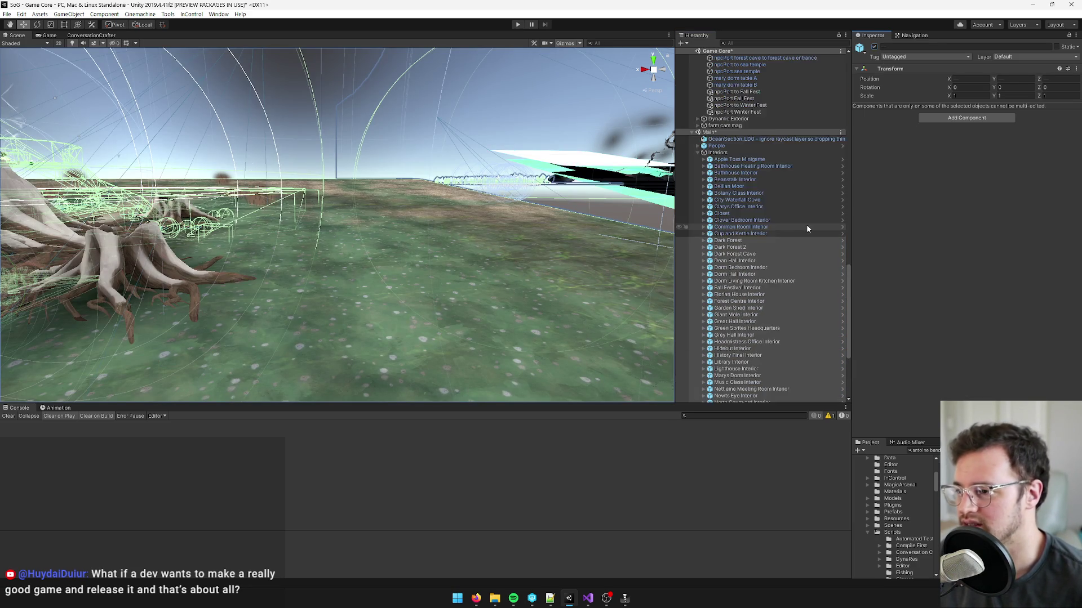
{"action": "scroll", "coordinate": [806, 224], "scroll_direction": "up", "scroll_amount": 6}
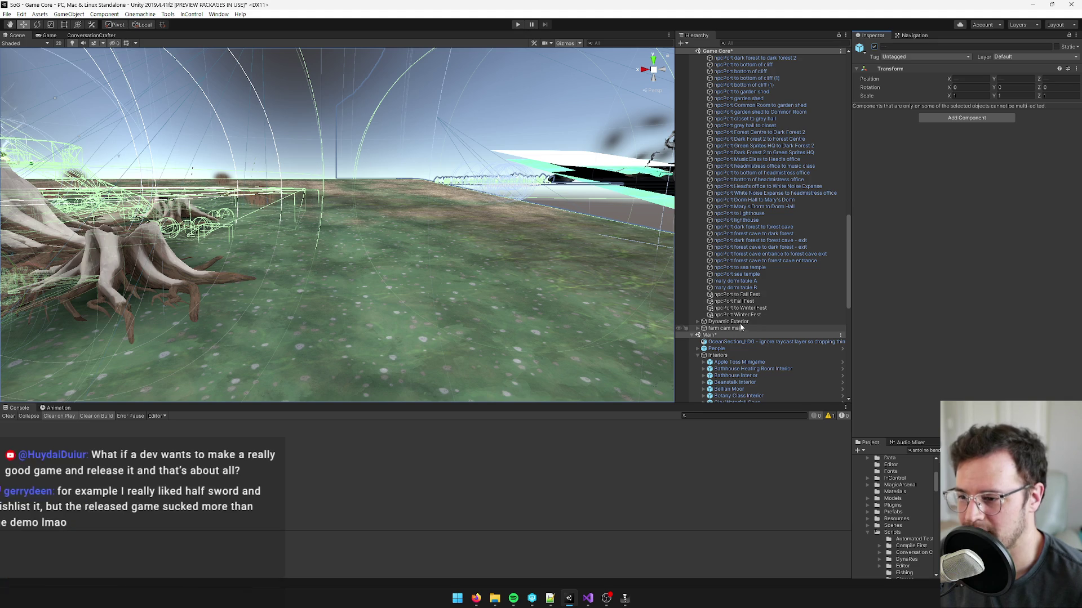
{"action": "scroll", "coordinate": [769, 319], "scroll_direction": "up", "scroll_amount": 6}
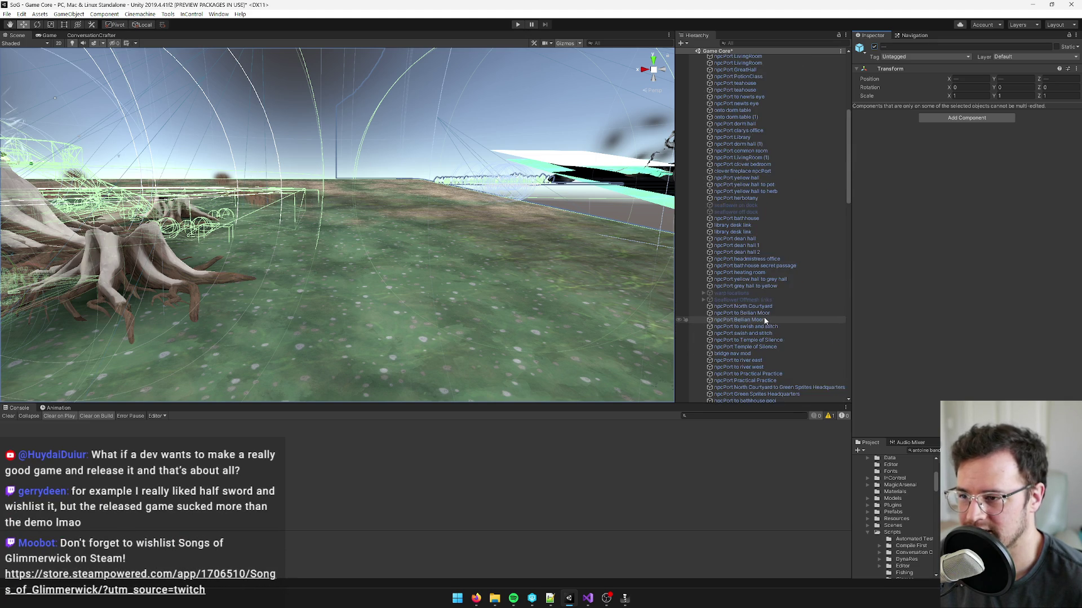
{"action": "scroll", "coordinate": [764, 320], "scroll_direction": "up", "scroll_amount": 5}
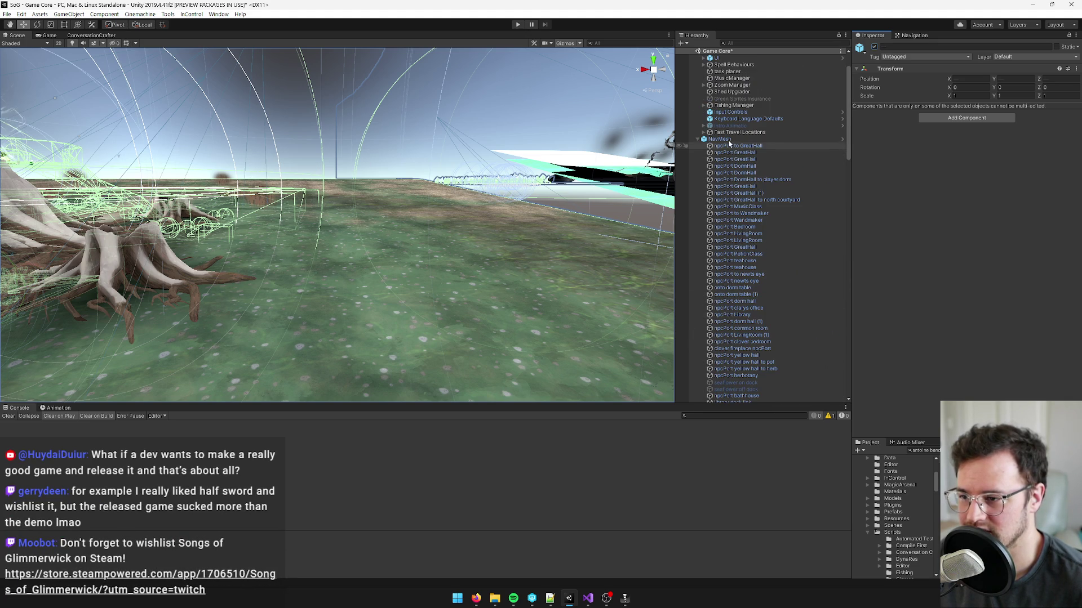
{"action": "left_click", "coordinate": [728, 140]}
{"action": "key", "text": "f"}
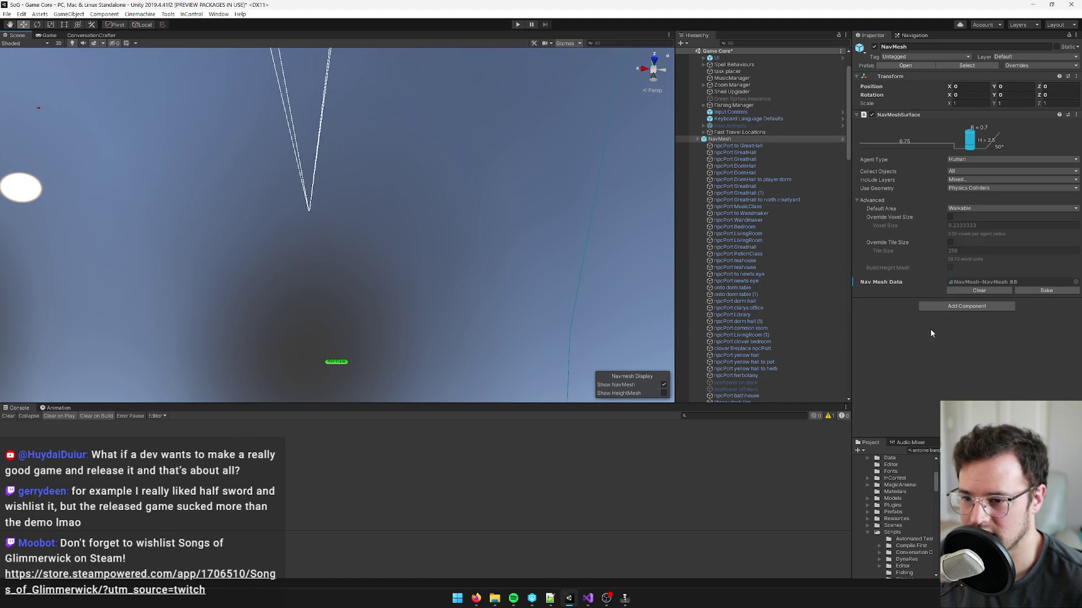
- Bake the NavMeshSurface on the NavMesh object and collapse NavMesh in the Hierarchy
{"action": "left_click", "coordinate": [1044, 292]}
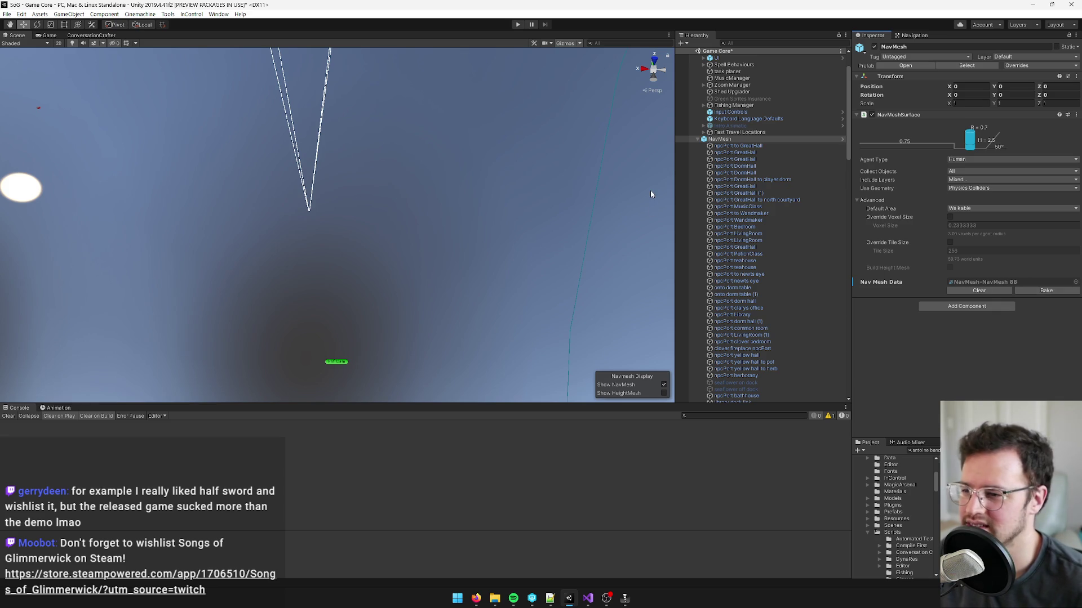
{"action": "left_click", "coordinate": [697, 138]}
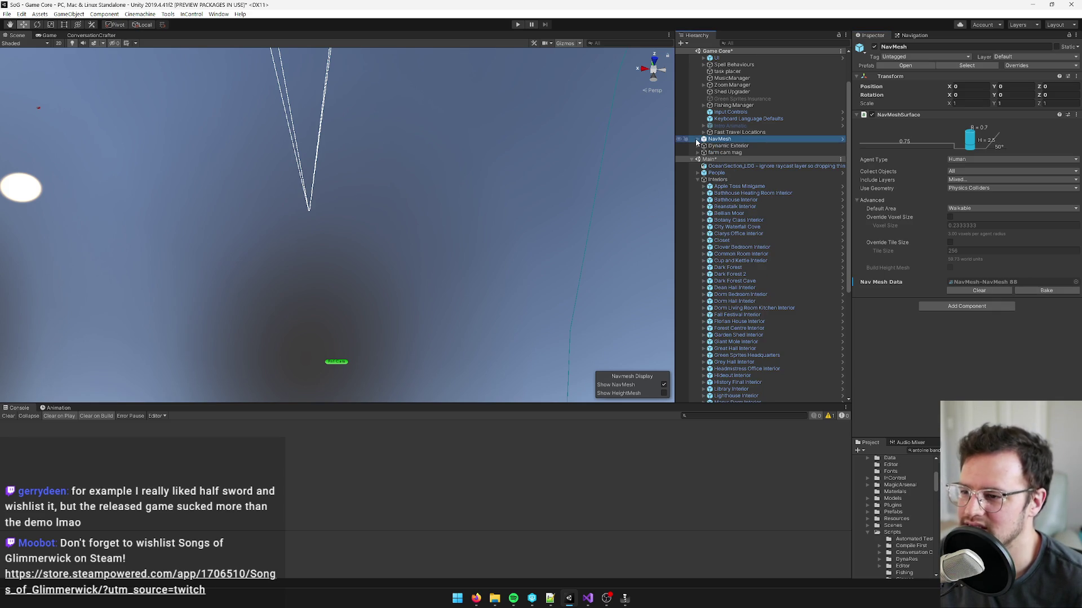
- Browse the Interiors, Culling Grid, People and ocean section objects in the Hierarchy
{"action": "left_click", "coordinate": [714, 180]}
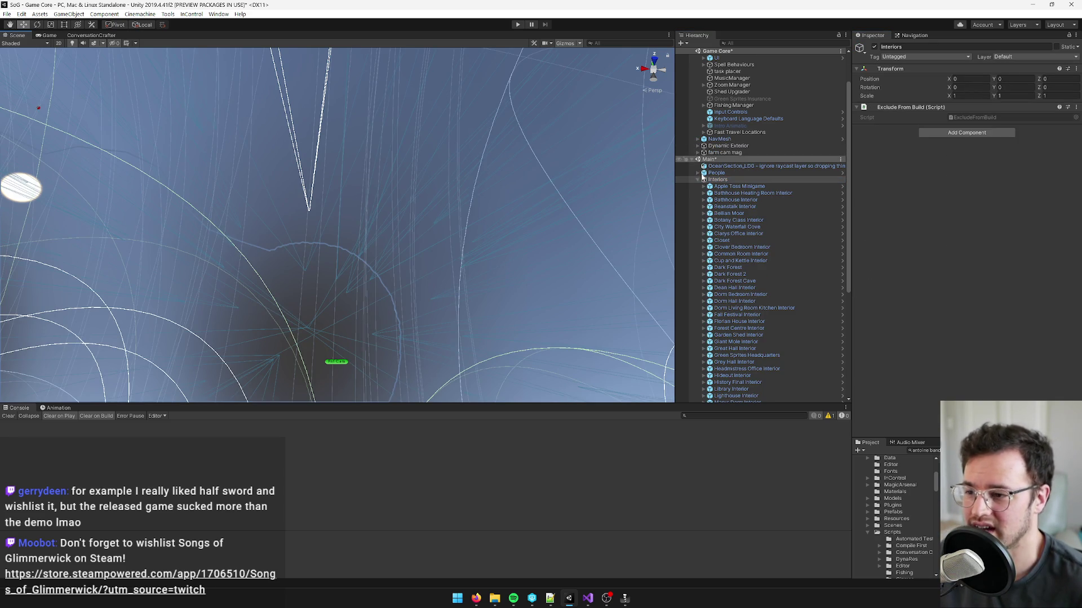
{"action": "left_click", "coordinate": [698, 179]}
{"action": "left_click", "coordinate": [698, 179]}
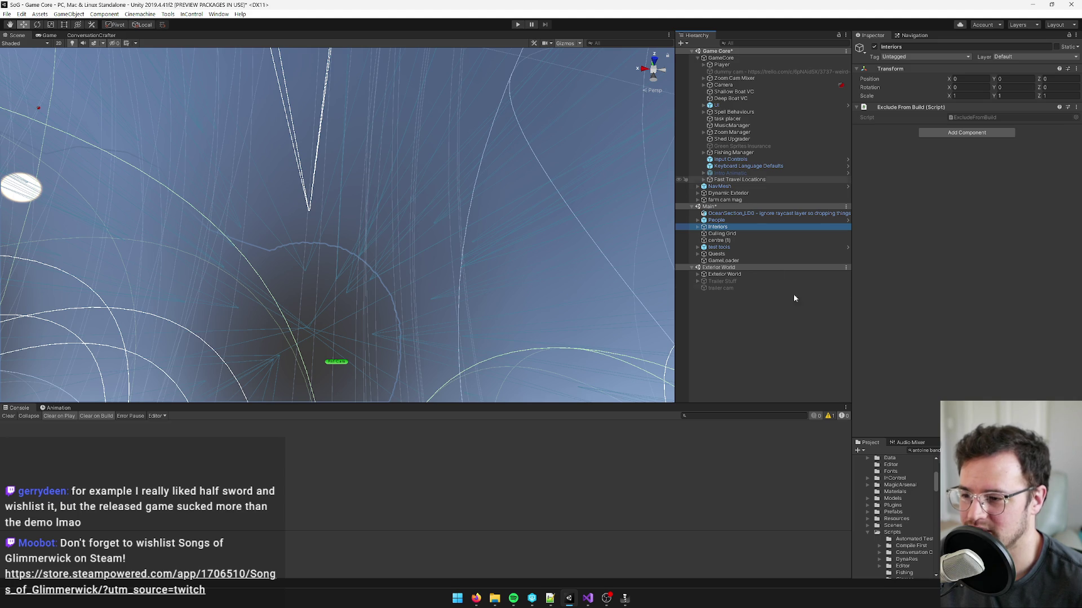
{"action": "left_click", "coordinate": [735, 233]}
{"action": "left_click", "coordinate": [735, 221]}
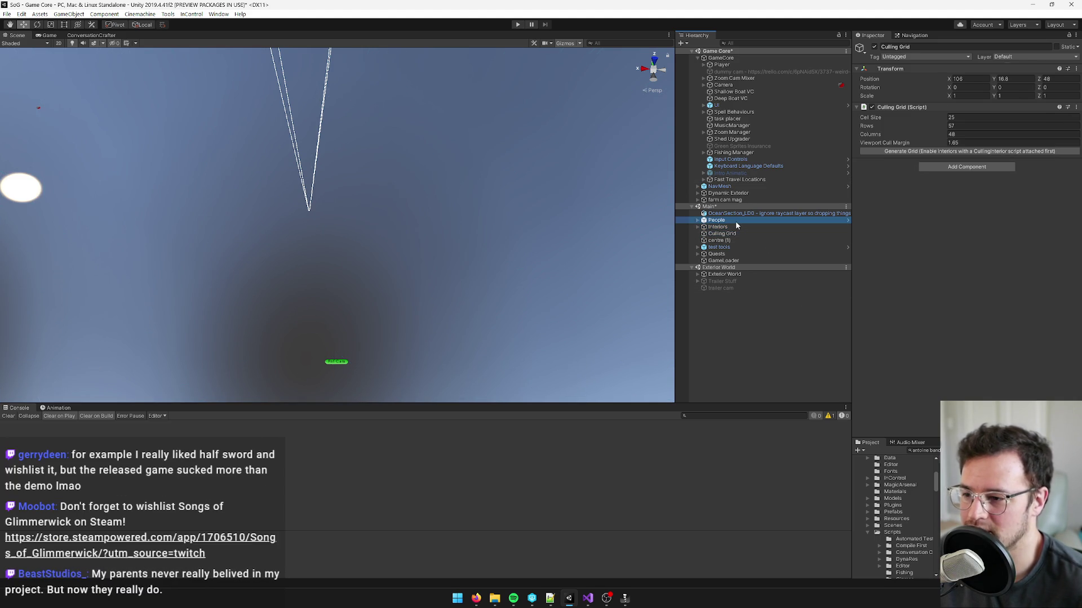
{"action": "left_click", "coordinate": [746, 214]}
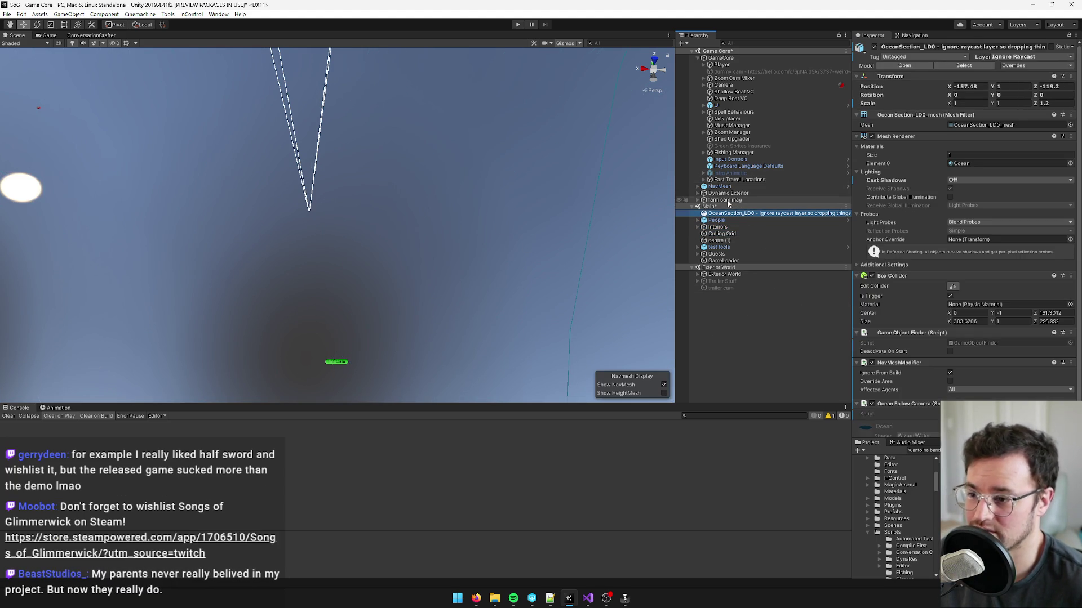
{"action": "left_click", "coordinate": [706, 227]}
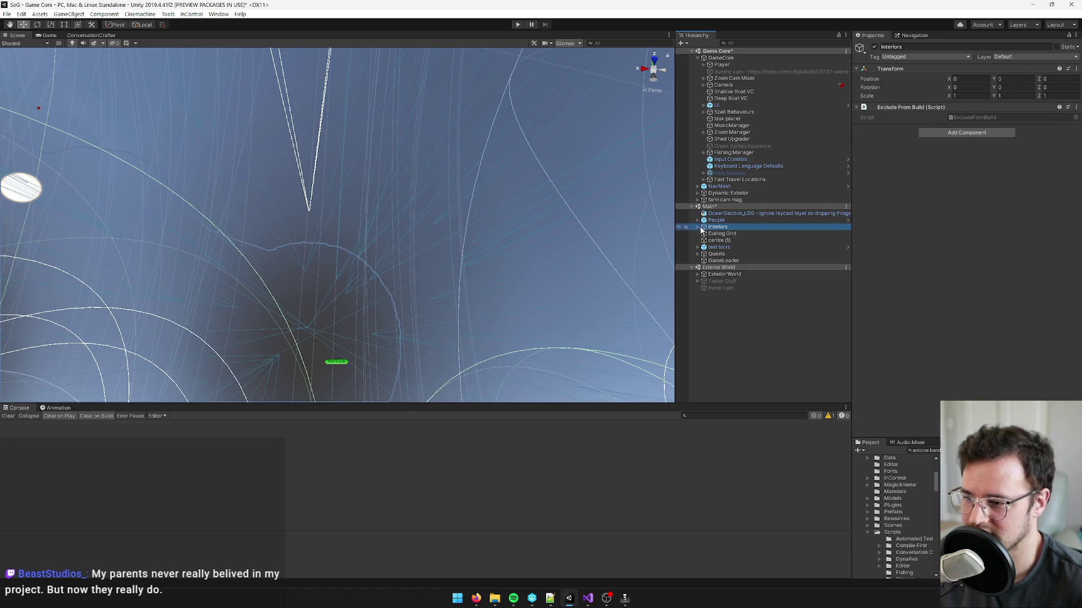
- Deactivate every child interior from Apple Toss Minigame to Sea Temple Interior
{"action": "left_click", "coordinate": [699, 227]}
{"action": "left_click", "coordinate": [727, 233]}
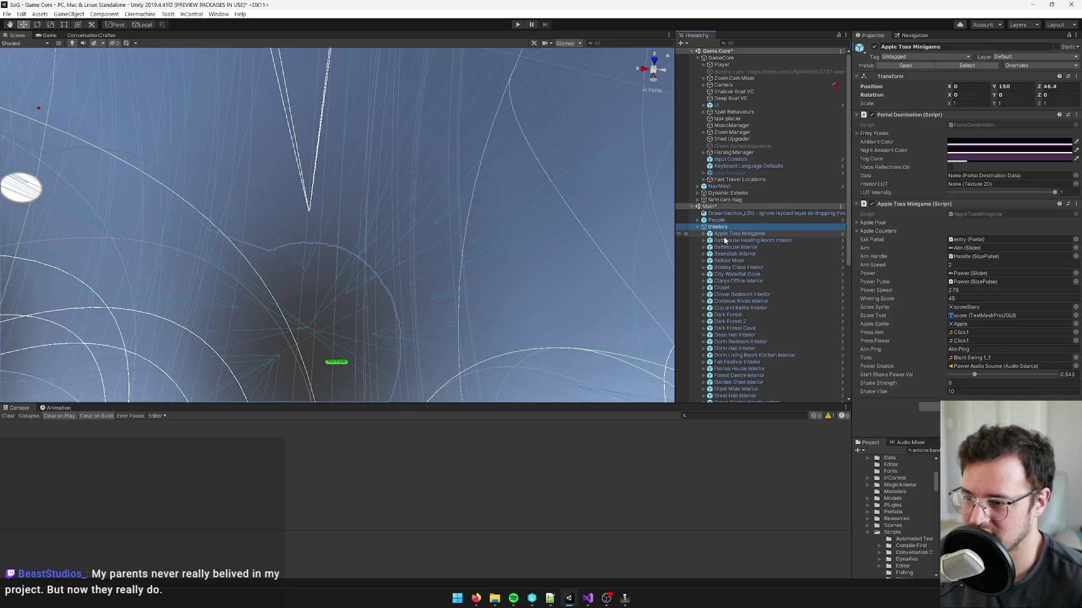
{"action": "scroll", "coordinate": [784, 253], "scroll_direction": "down", "scroll_amount": 10}
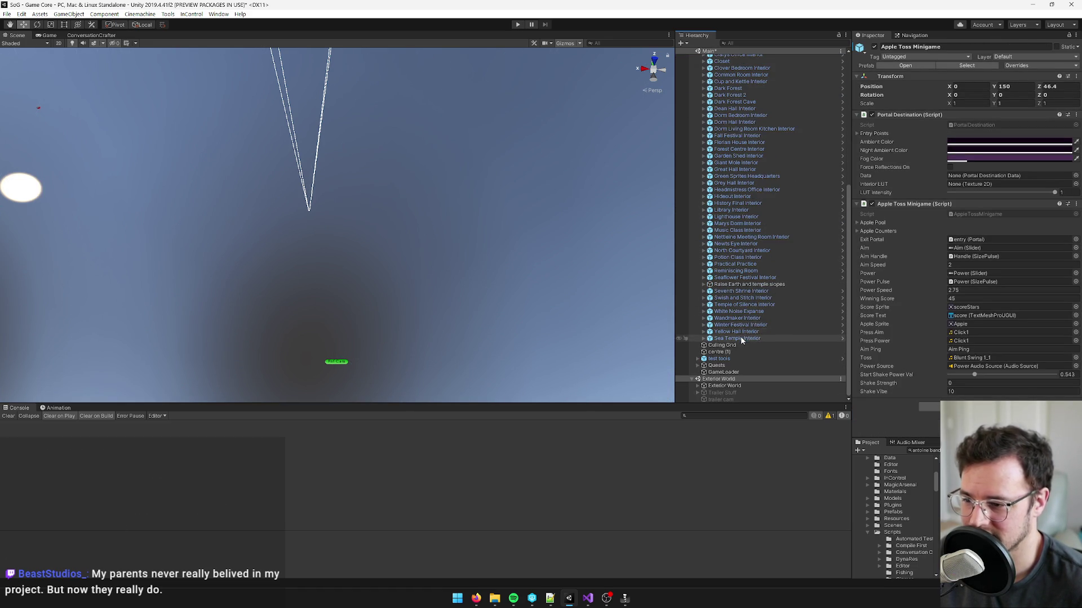
{"action": "left_click", "coordinate": [742, 338], "text": "shift"}
{"action": "scroll", "coordinate": [745, 266], "scroll_direction": "up", "scroll_amount": 10}
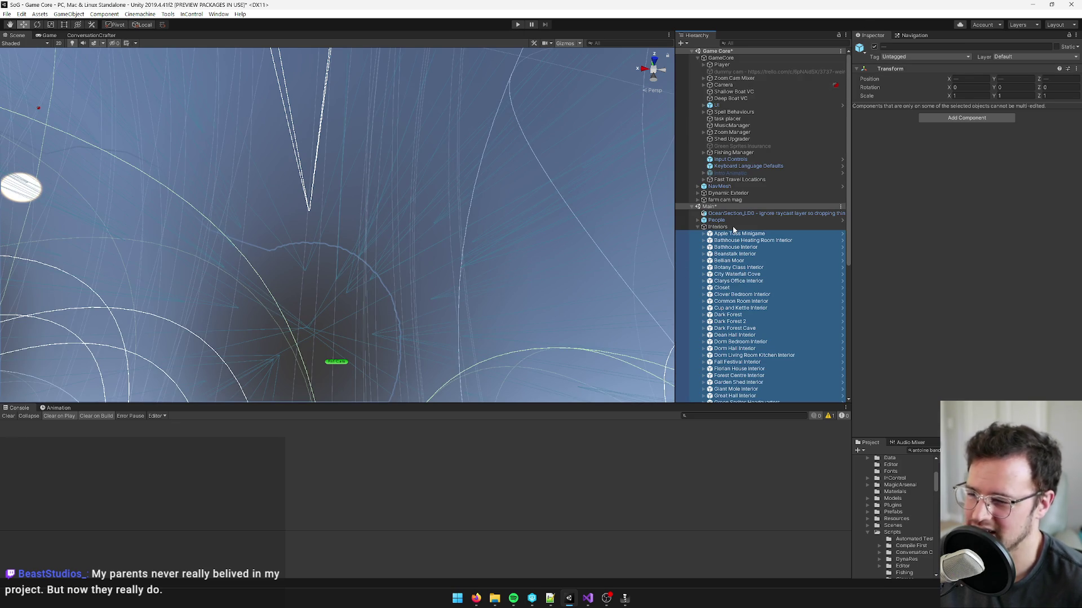
{"action": "left_click", "coordinate": [874, 46]}
- Collapse Interiors and frame the People group in the Scene view
{"action": "left_click", "coordinate": [751, 220]}
{"action": "left_click", "coordinate": [697, 227]}
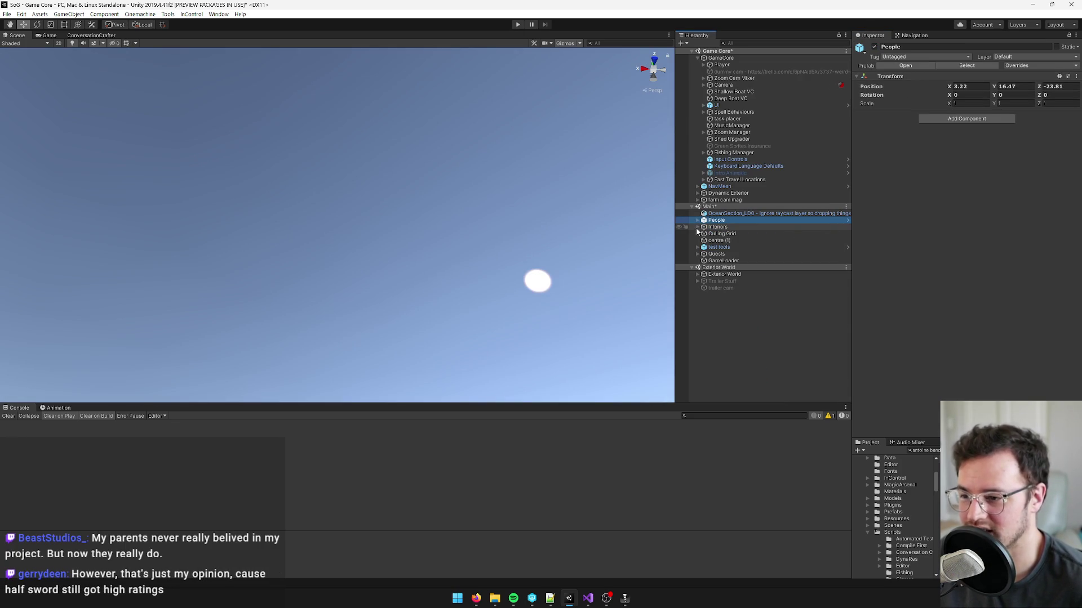
{"action": "left_click", "coordinate": [717, 227]}
{"action": "mouse_move", "coordinate": [597, 282]}
{"action": "left_mouse_down"}
{"action": "mouse_move", "coordinate": [561, 298]}
{"action": "mouse_move", "coordinate": [737, 368]}
{"action": "mouse_move", "coordinate": [759, 217]}
{"action": "mouse_move", "coordinate": [773, 224]}
{"action": "left_mouse_up"}
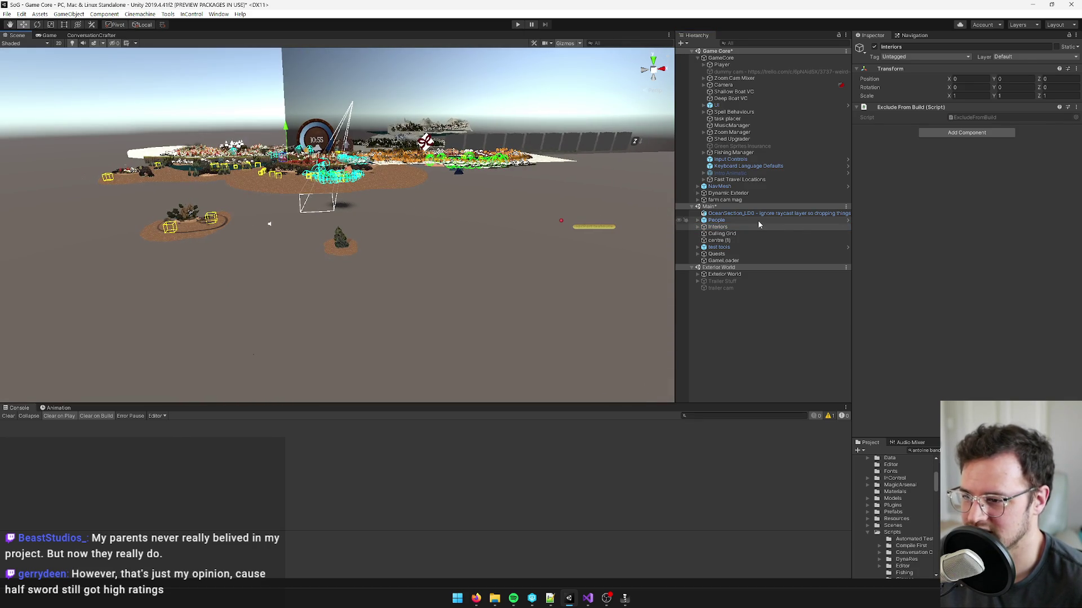
{"action": "left_click", "coordinate": [773, 221]}
{"action": "key", "text": "f"}
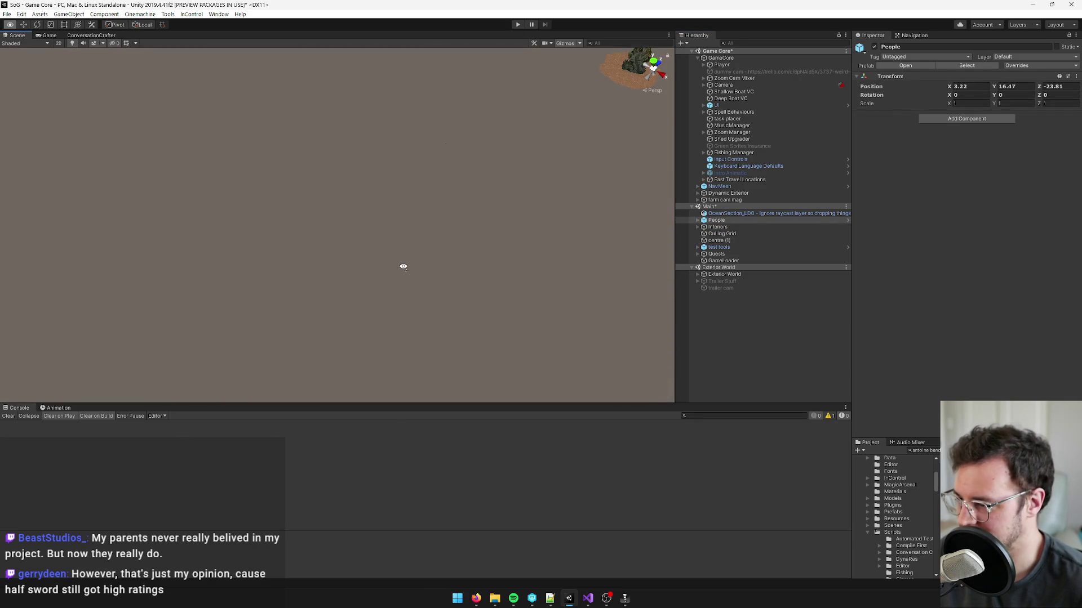
{"action": "left_click", "coordinate": [839, 66]}
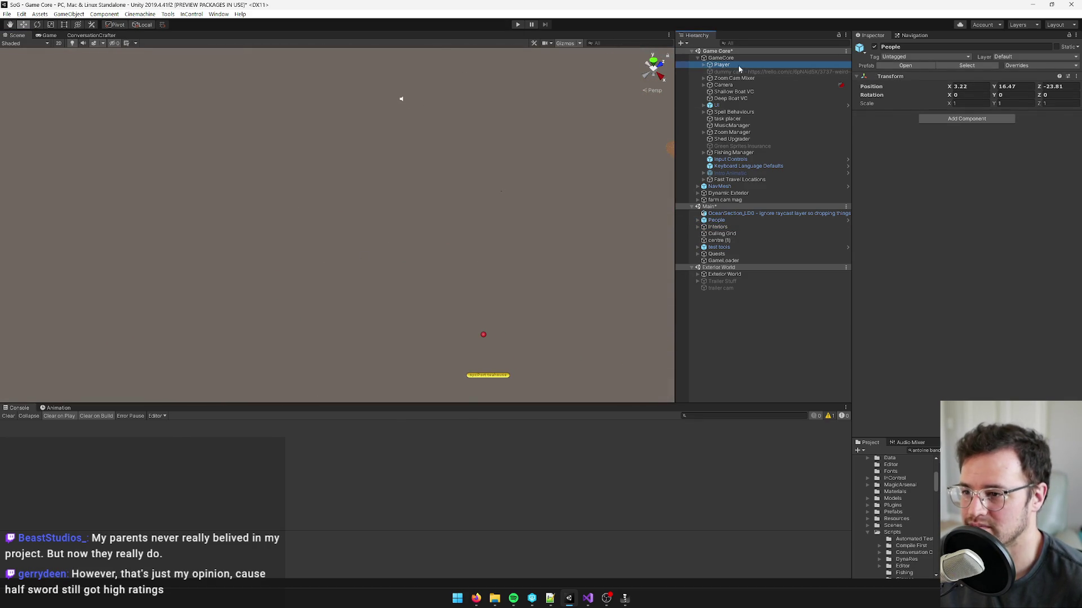
- View the baked navmesh from above in the Scene view
{"action": "scroll", "coordinate": [434, 149], "scroll_direction": "up", "scroll_amount": 5}
{"action": "mouse_move", "coordinate": [405, 160]}
{"action": "left_mouse_down"}
{"action": "mouse_move", "coordinate": [417, 94]}
{"action": "mouse_move", "coordinate": [483, 212]}
{"action": "mouse_move", "coordinate": [440, 192]}
{"action": "left_mouse_up"}
{"action": "mouse_move", "coordinate": [399, 242]}
{"action": "left_mouse_down"}
{"action": "mouse_move", "coordinate": [396, 253]}
{"action": "mouse_move", "coordinate": [374, 138]}
{"action": "mouse_move", "coordinate": [357, 140]}
{"action": "mouse_move", "coordinate": [400, 145]}
{"action": "left_mouse_up"}
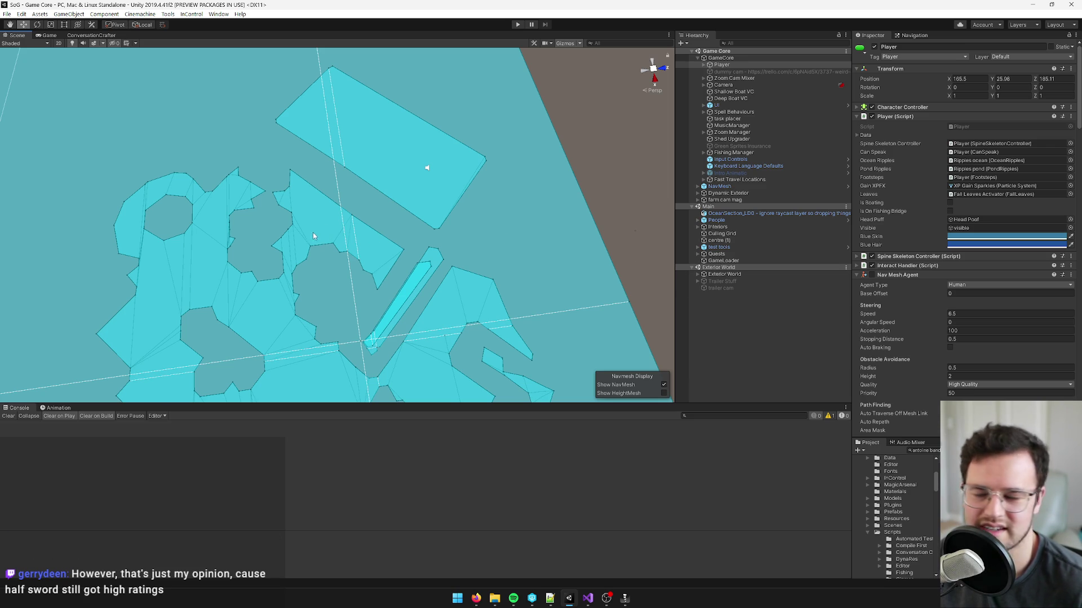
{"action": "scroll", "coordinate": [315, 234], "scroll_direction": "down", "scroll_amount": 5}
- Select the GameCore object and start Play mode
{"action": "left_click", "coordinate": [734, 84]}
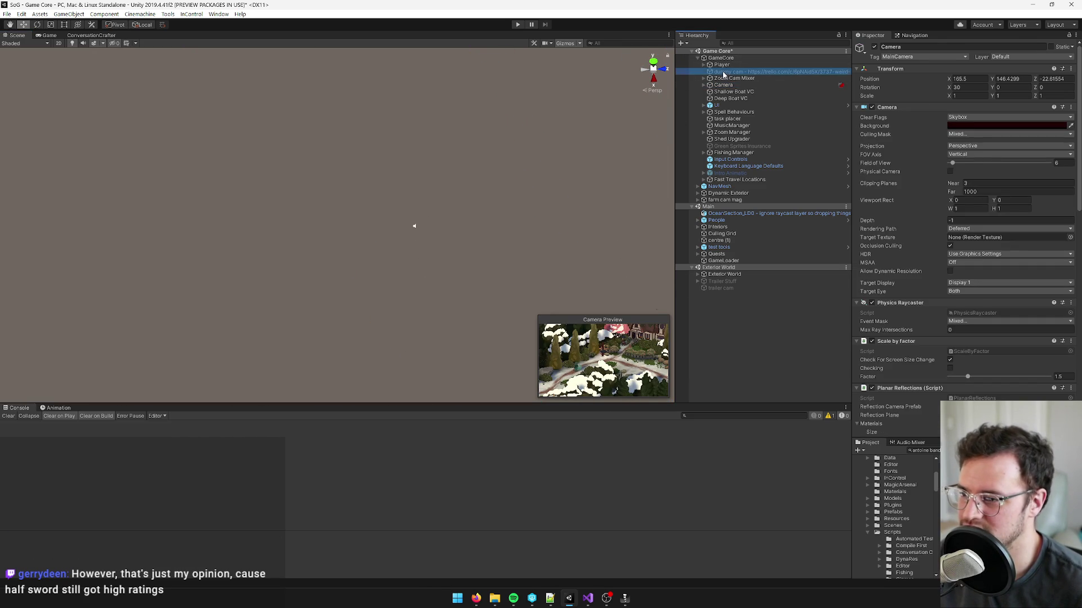
{"action": "left_click", "coordinate": [721, 58]}
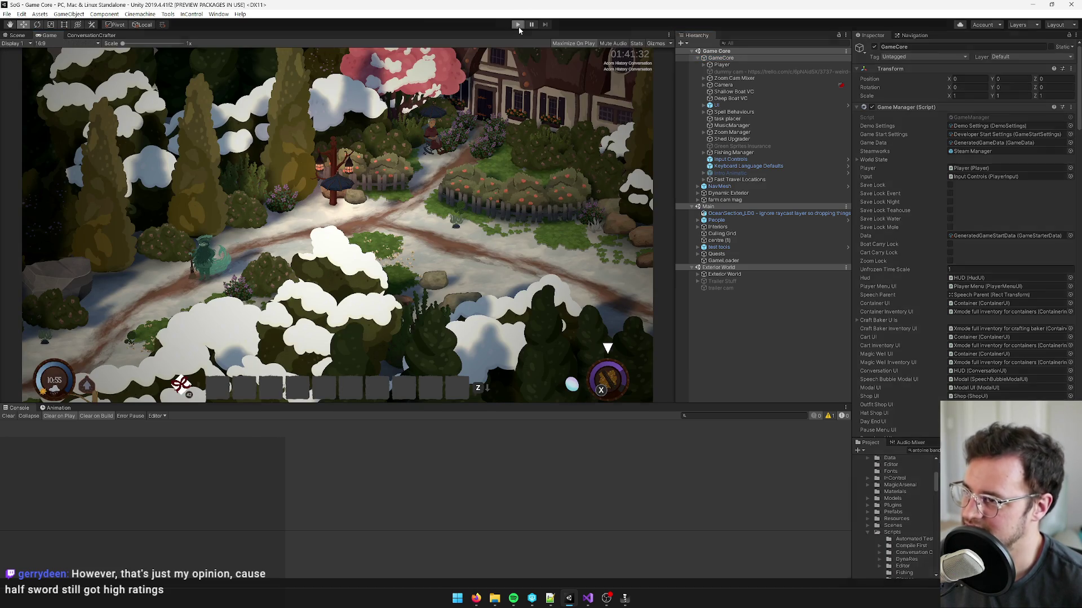
{"action": "left_click", "coordinate": [518, 26]}
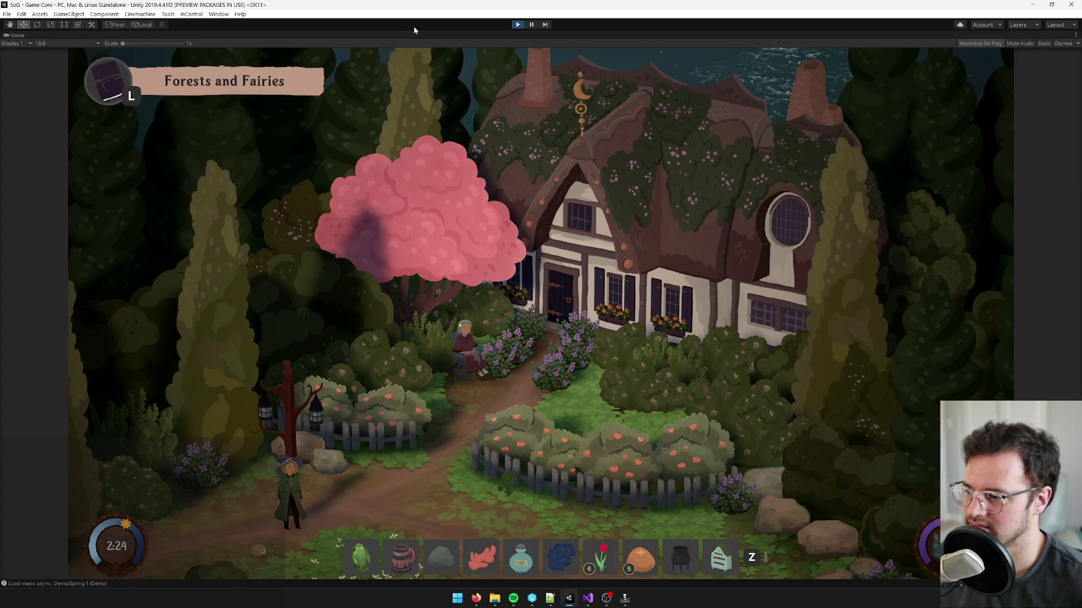
- Exit the running game through the pause menu back to the main menu
{"action": "key", "text": "grave"}
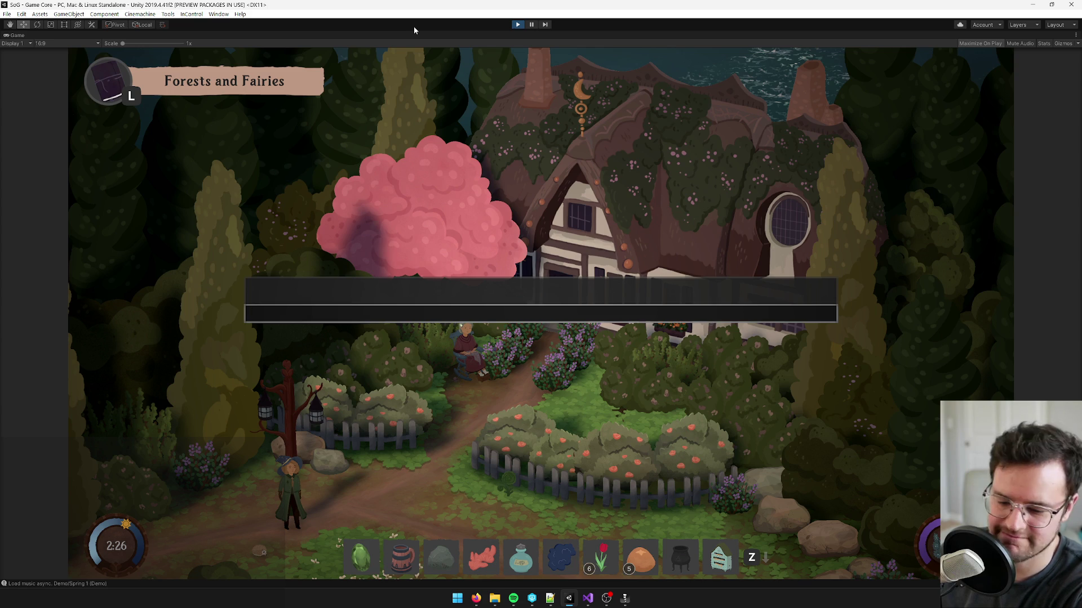
{"action": "key", "text": "Escape"}
{"action": "left_click", "coordinate": [512, 379]}
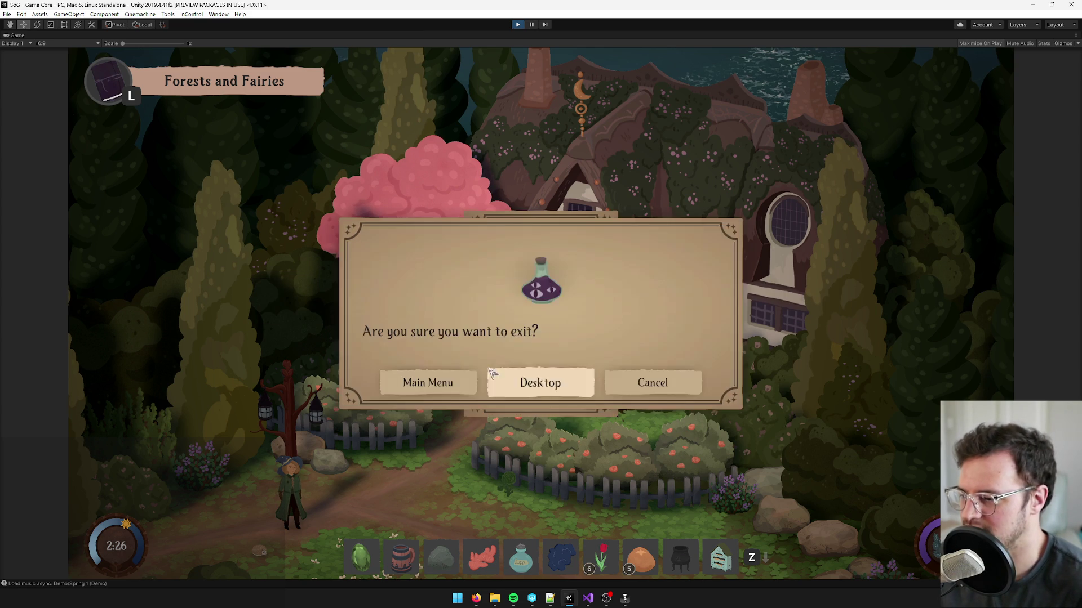
{"action": "key", "text": "Escape"}
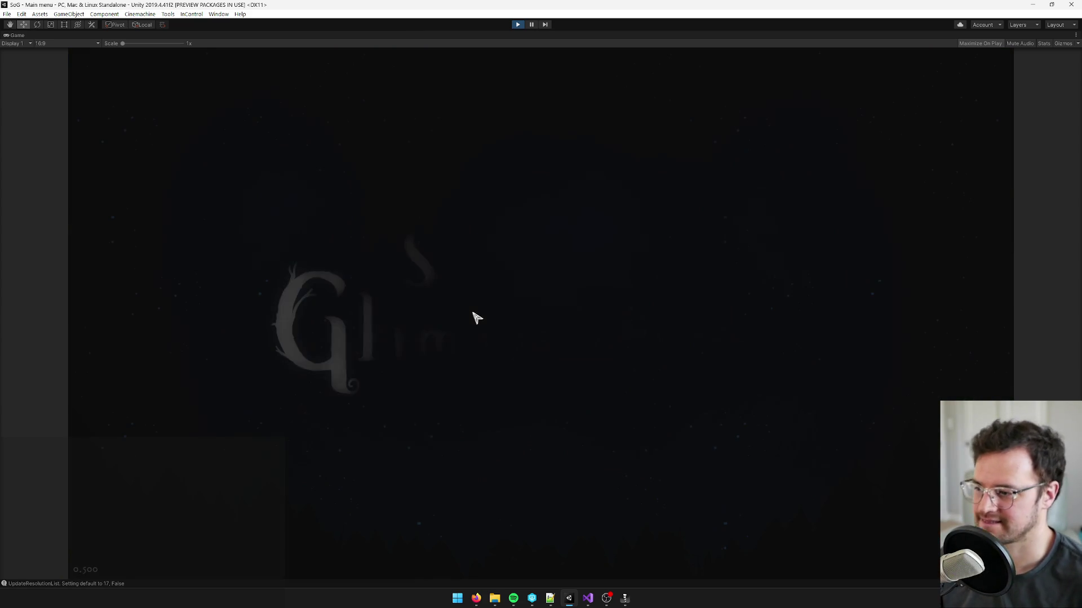
{"action": "left_click", "coordinate": [524, 450]}
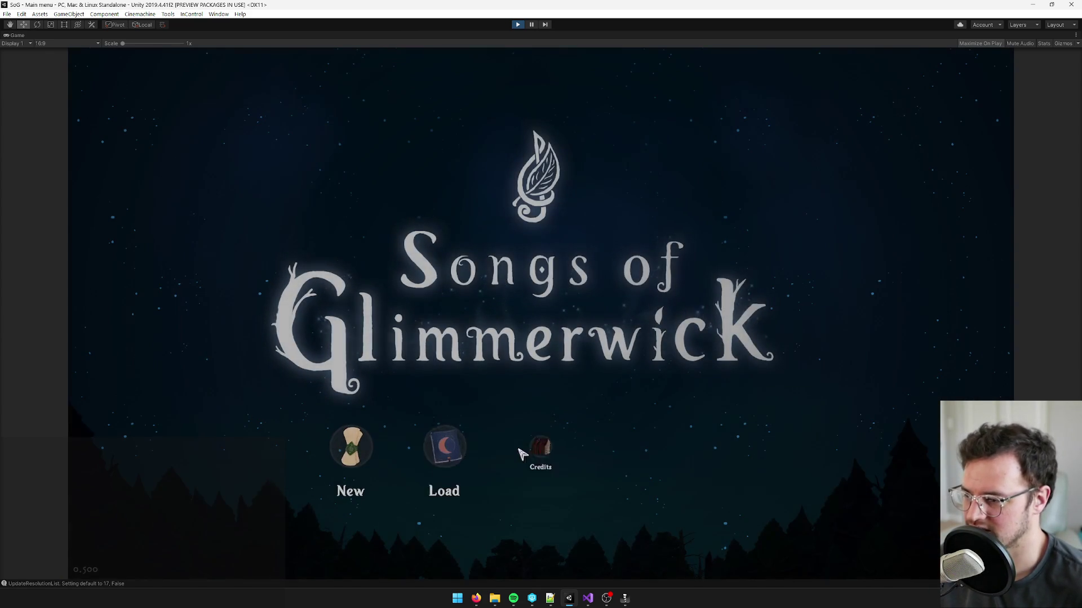
- Load the Stage Chair save from the main menu's Load list
{"action": "left_click", "coordinate": [459, 460]}
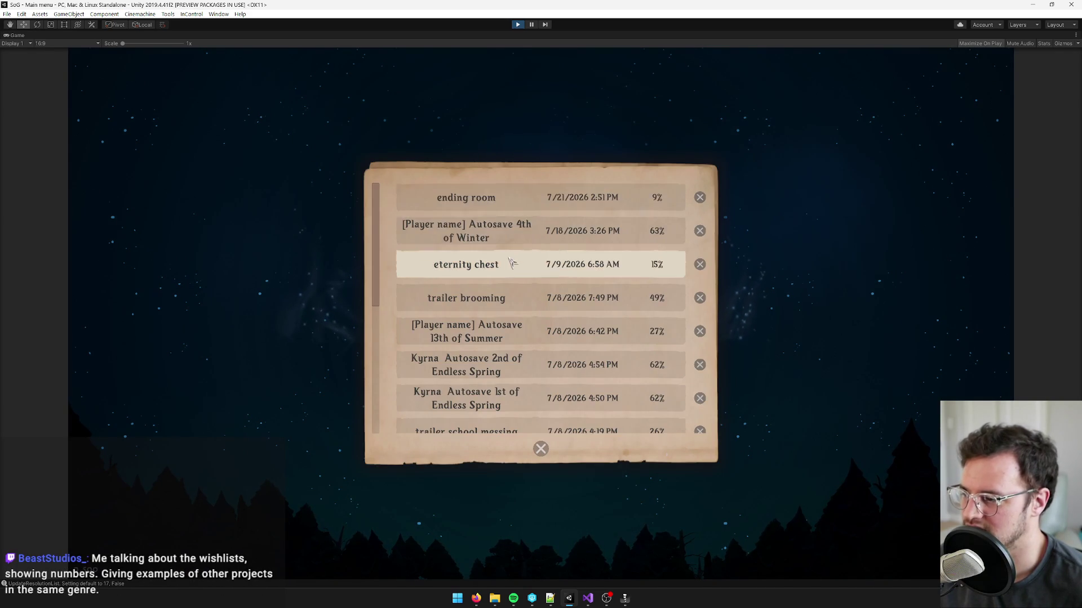
{"action": "scroll", "coordinate": [511, 261], "scroll_direction": "down", "scroll_amount": 10}
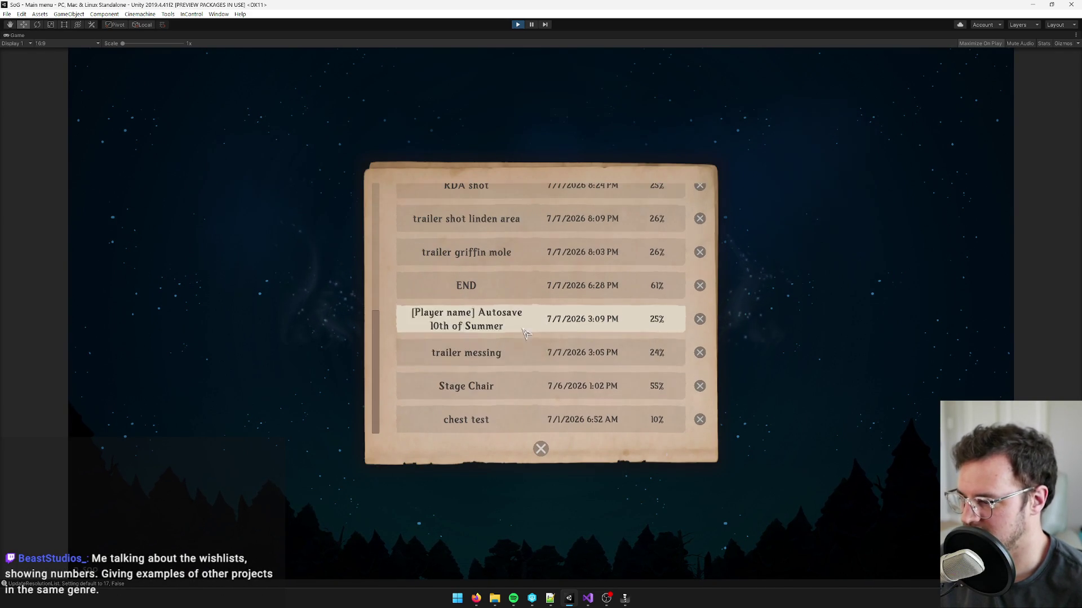
{"action": "left_click", "coordinate": [521, 389]}
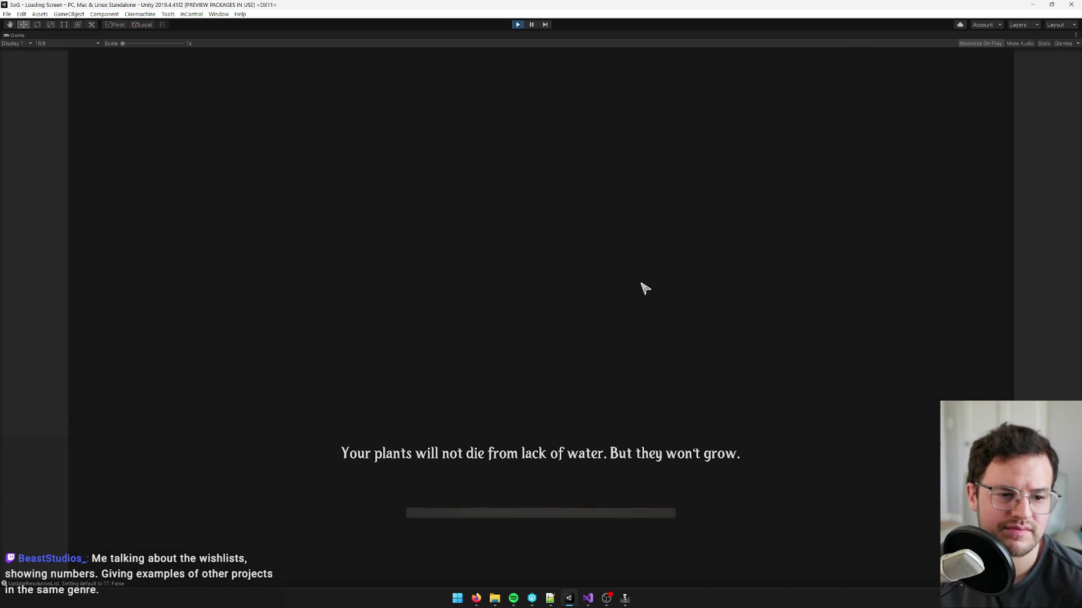
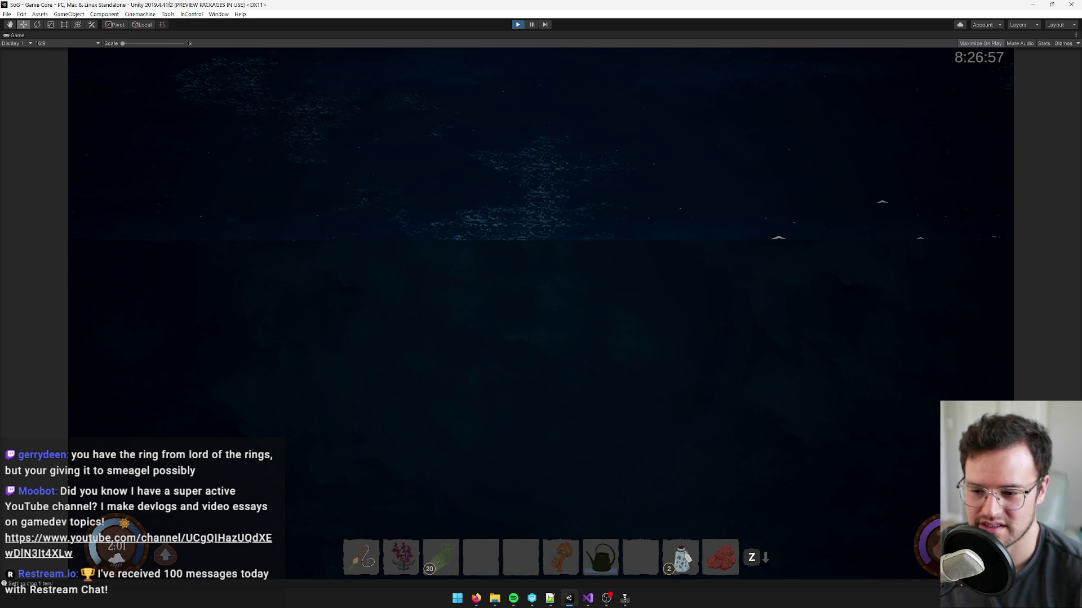
- Stop play, set GameCore's Game Start Settings to 'Day 45 - Antoine's Big Show', clear the console, and replay
{"action": "key", "text": "ctrl+p"}
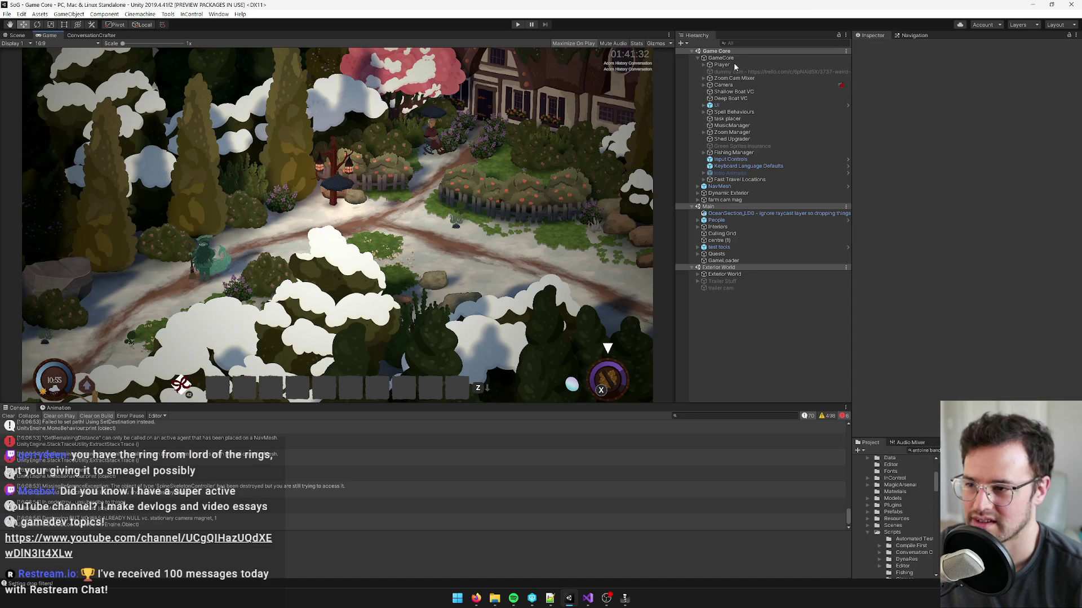
{"action": "left_click", "coordinate": [732, 59]}
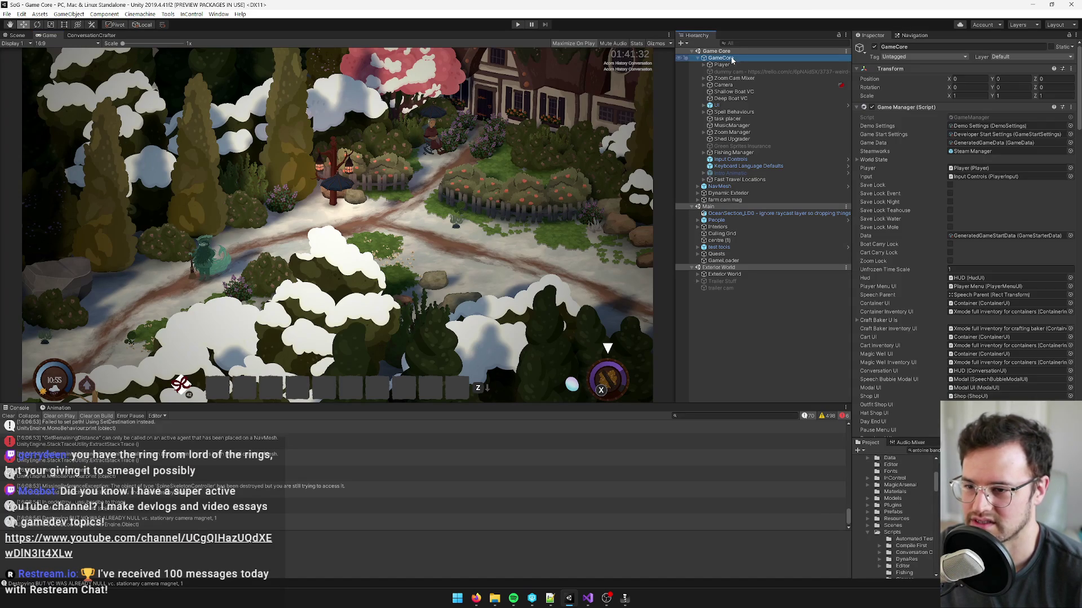
{"action": "left_click", "coordinate": [1069, 134]}
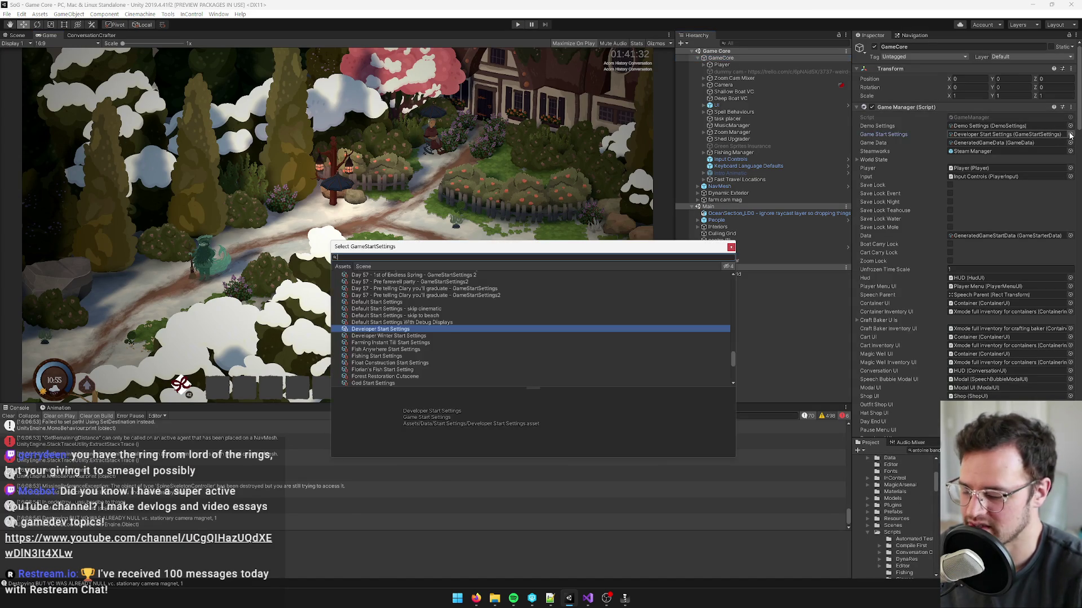
{"action": "type", "text": "antoin"}
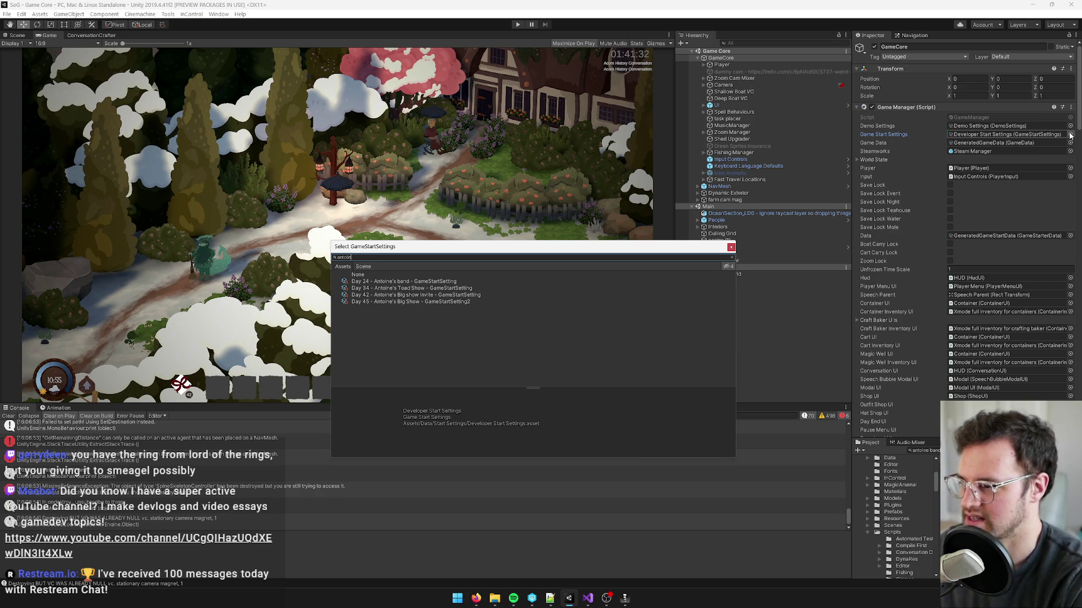
{"action": "double_click", "coordinate": [416, 302]}
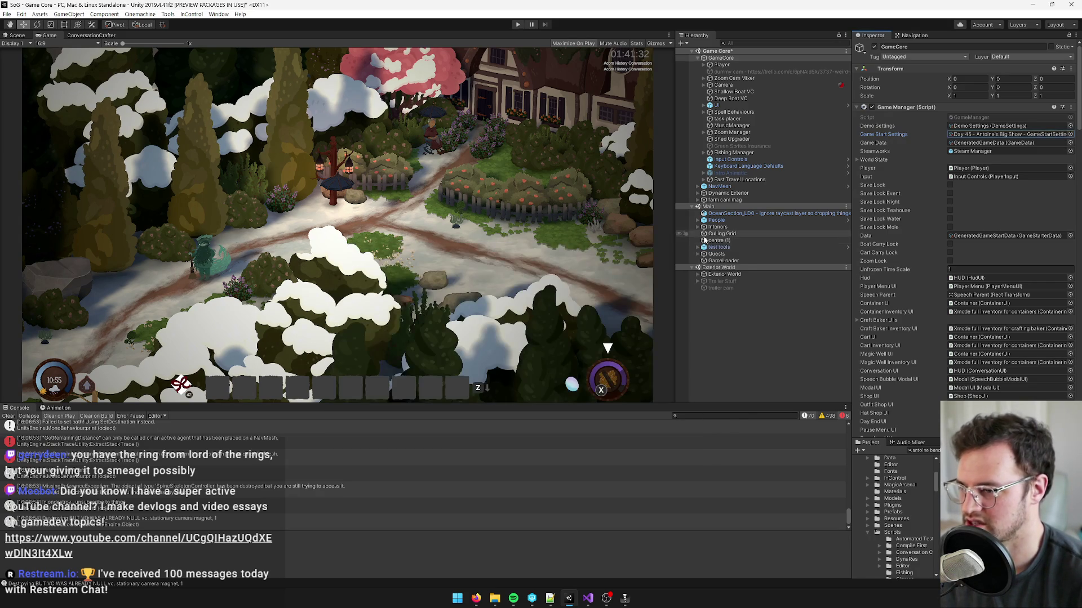
{"action": "left_click", "coordinate": [7, 416]}
{"action": "key", "text": "ctrl+p"}
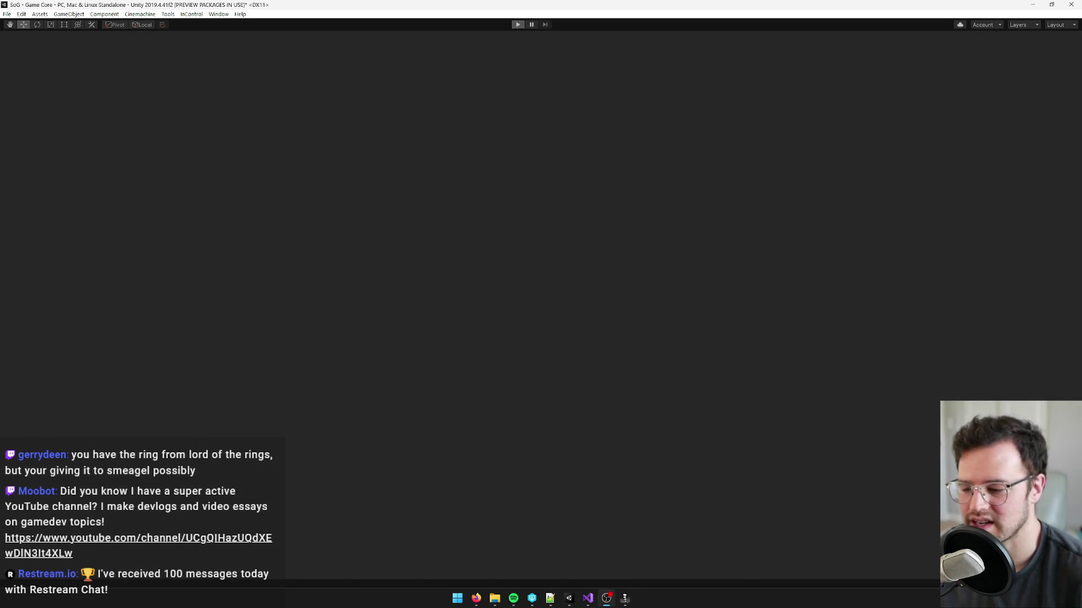
- Inspect the coat rig in Spine, then minimize it and walk the character up-right
{"action": "left_click", "coordinate": [624, 599]}
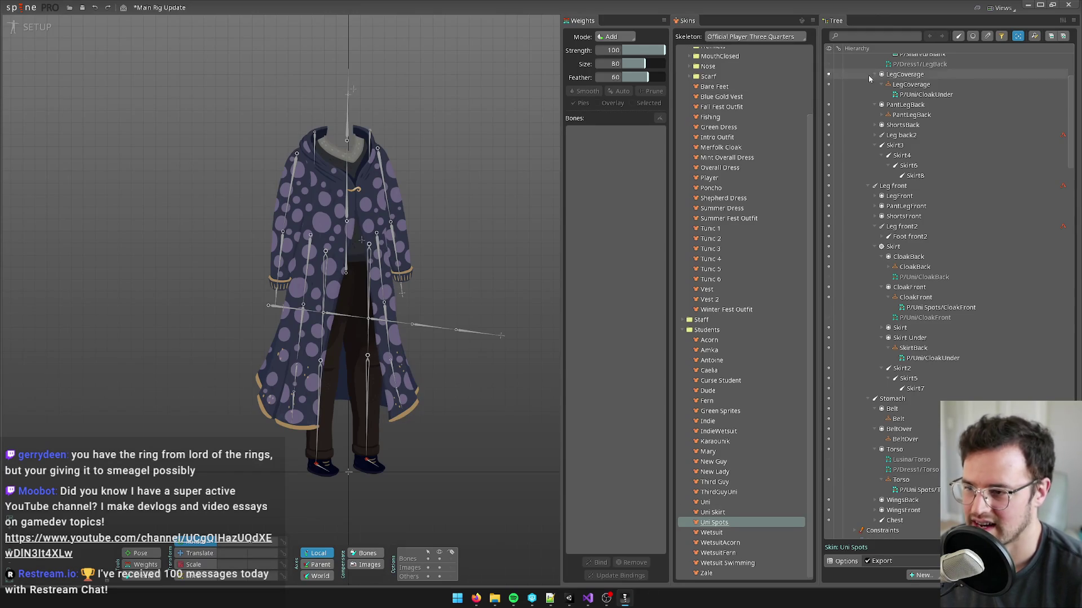
{"action": "scroll", "coordinate": [478, 197], "scroll_direction": "up", "scroll_amount": 4}
{"action": "left_click_drag", "start_coordinate": [469, 154], "coordinate": [458, 133]}
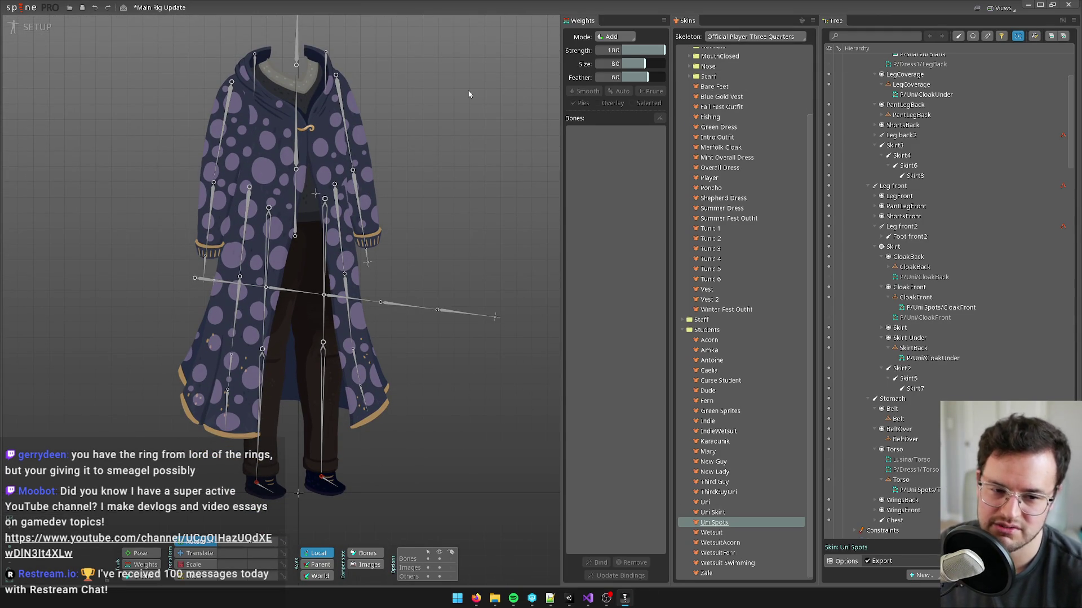
{"action": "left_click", "coordinate": [1040, 6]}
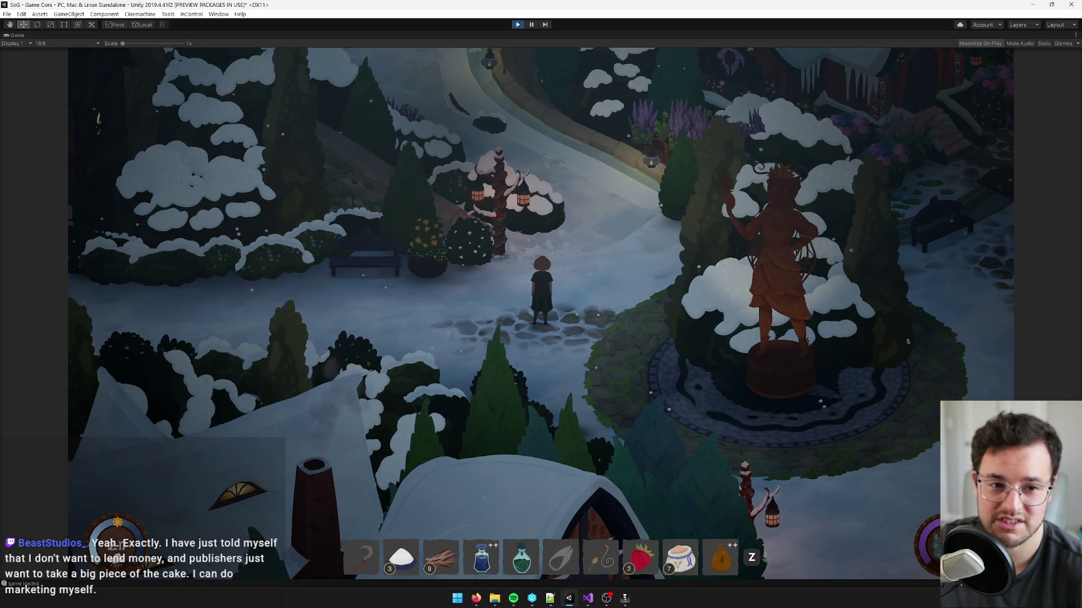
{"action": "key", "text": "d"}
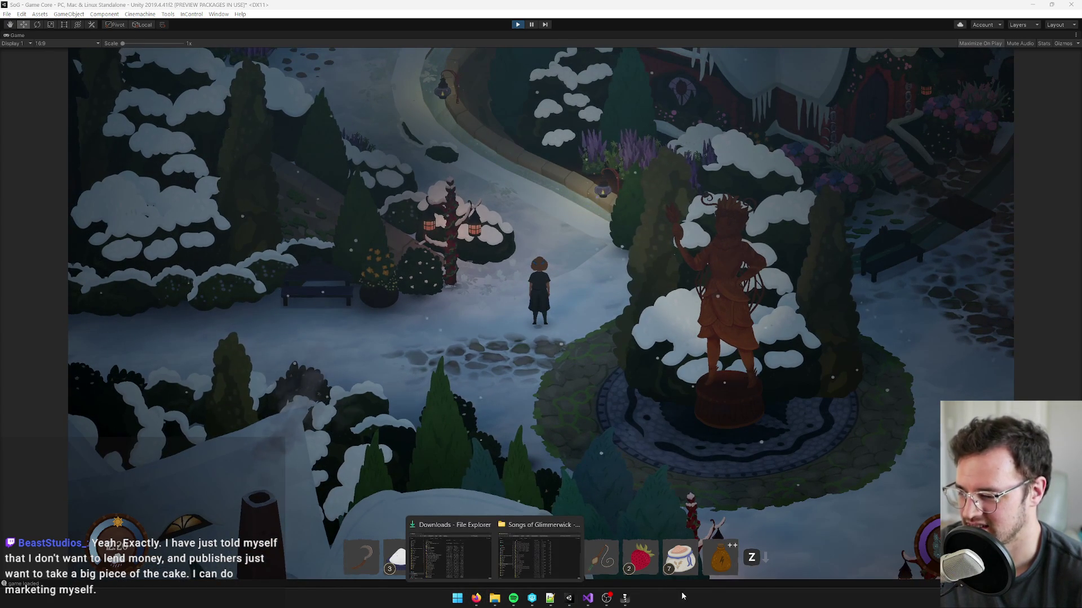
- Close the Spine Main Rig Update project without saving changes, then walk east
{"action": "left_click", "coordinate": [624, 601]}
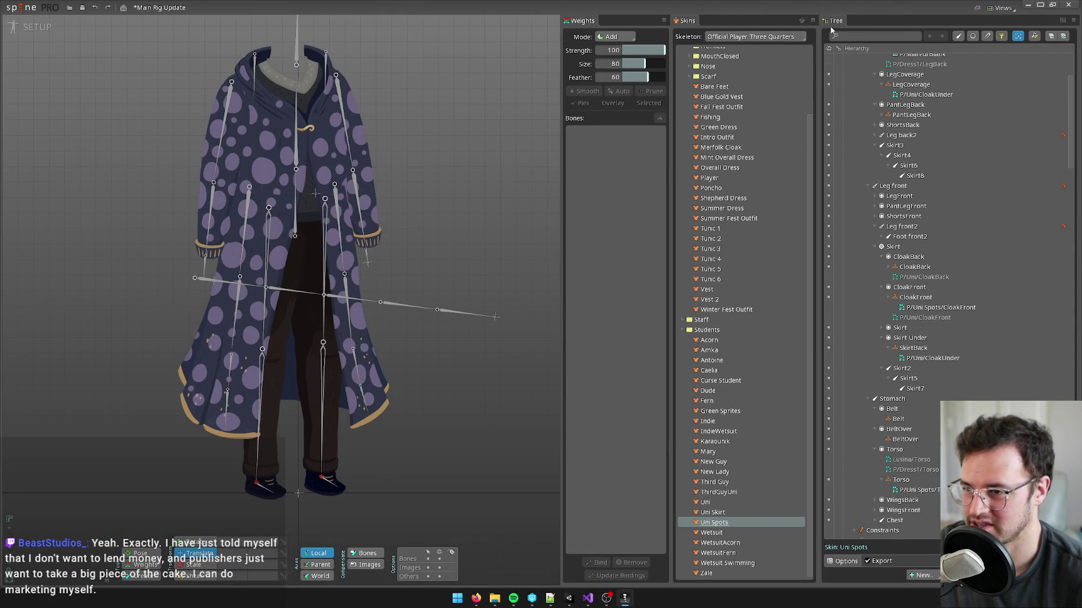
{"action": "left_click", "coordinate": [1039, 4]}
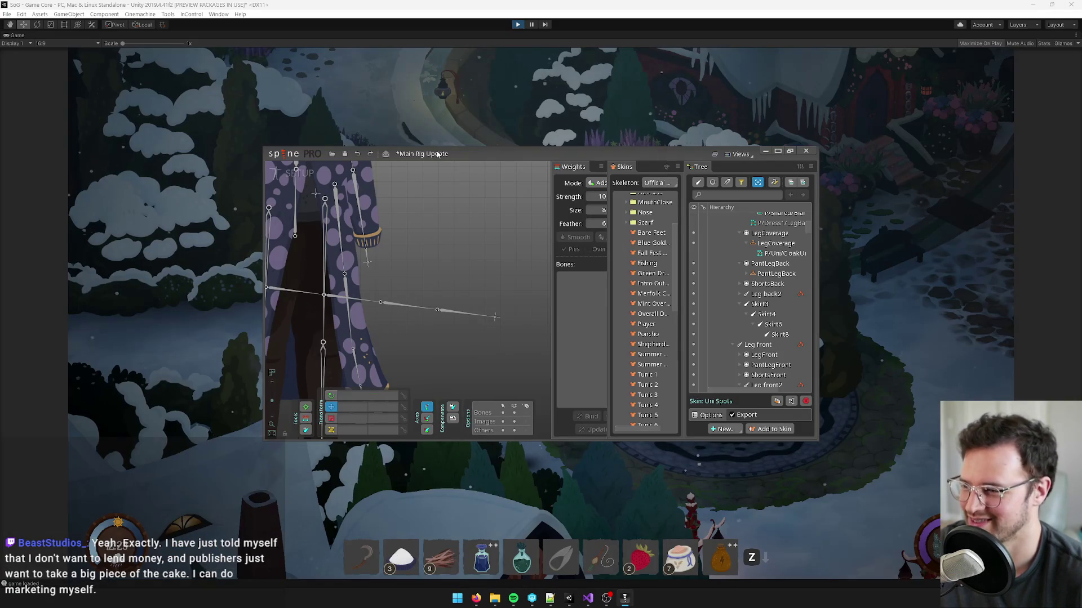
{"action": "left_click", "coordinate": [805, 151]}
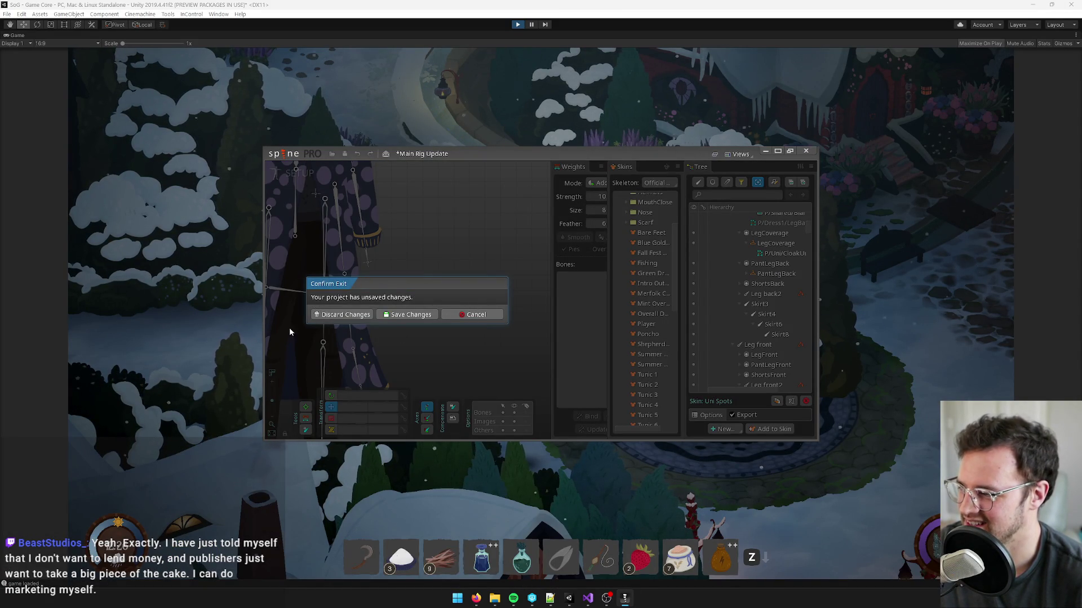
{"action": "left_click", "coordinate": [342, 314]}
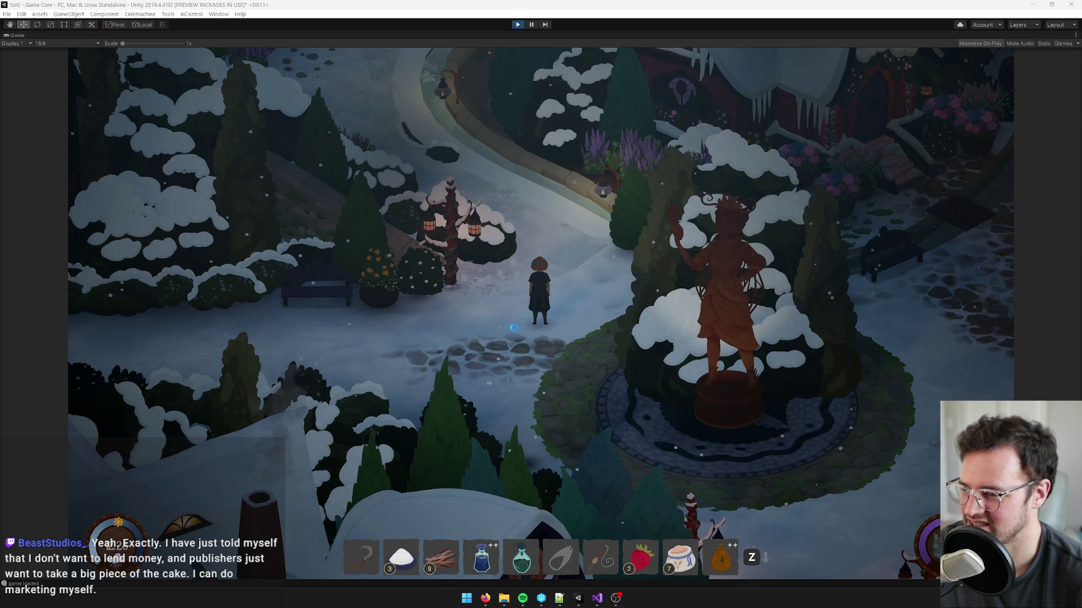
{"action": "key", "text": "d"}
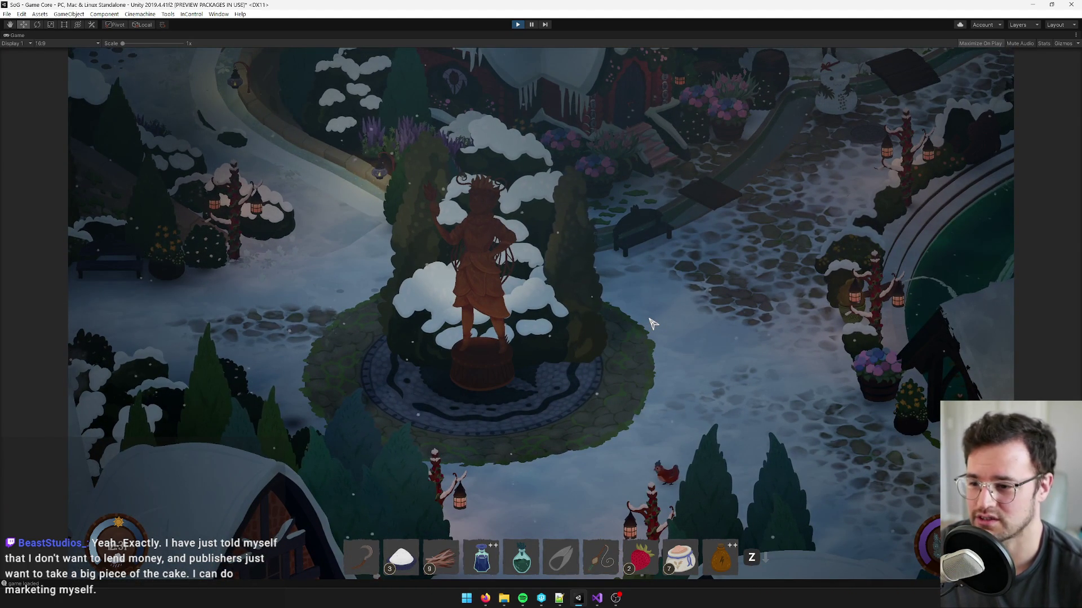
- Walk the character east, up the path, and in through the teahouse's red door
{"action": "key", "text": "d"}
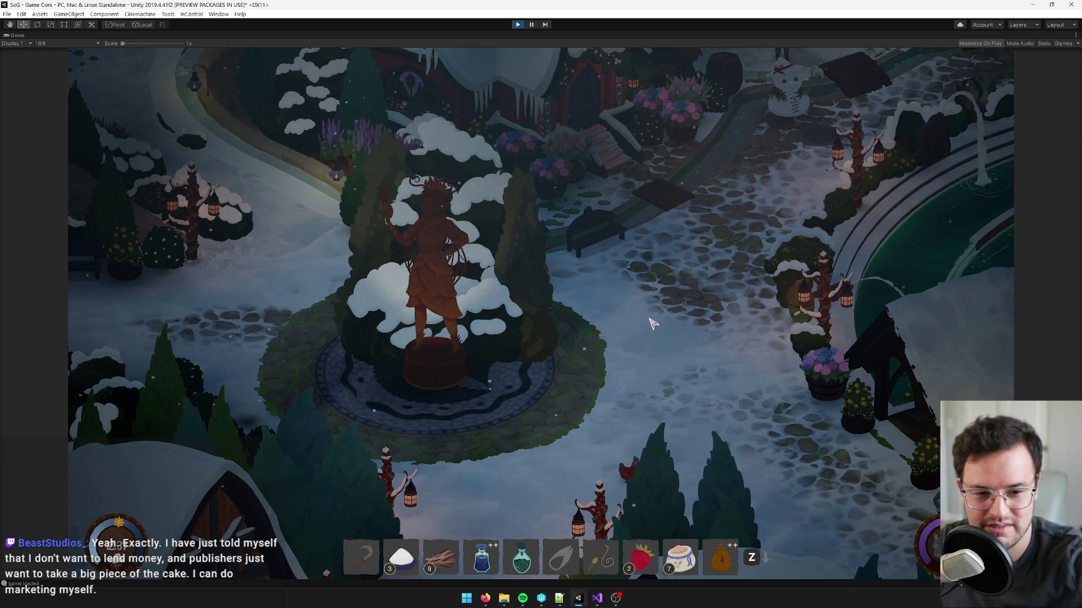
{"action": "key", "text": "w"}
{"action": "key", "text": "d"}
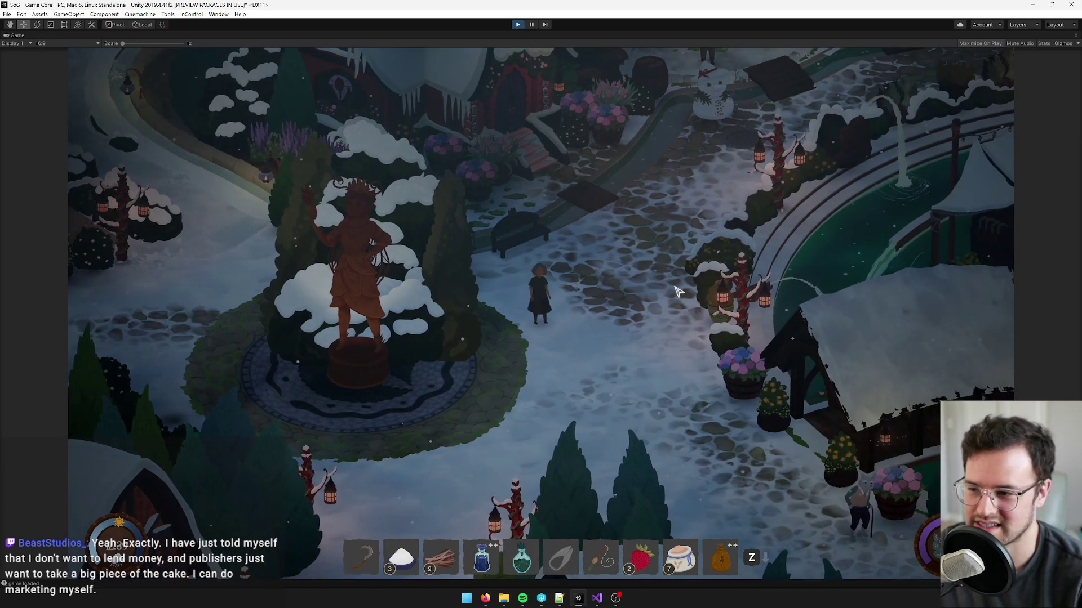
{"action": "key", "text": "w"}
{"action": "key", "text": "d"}
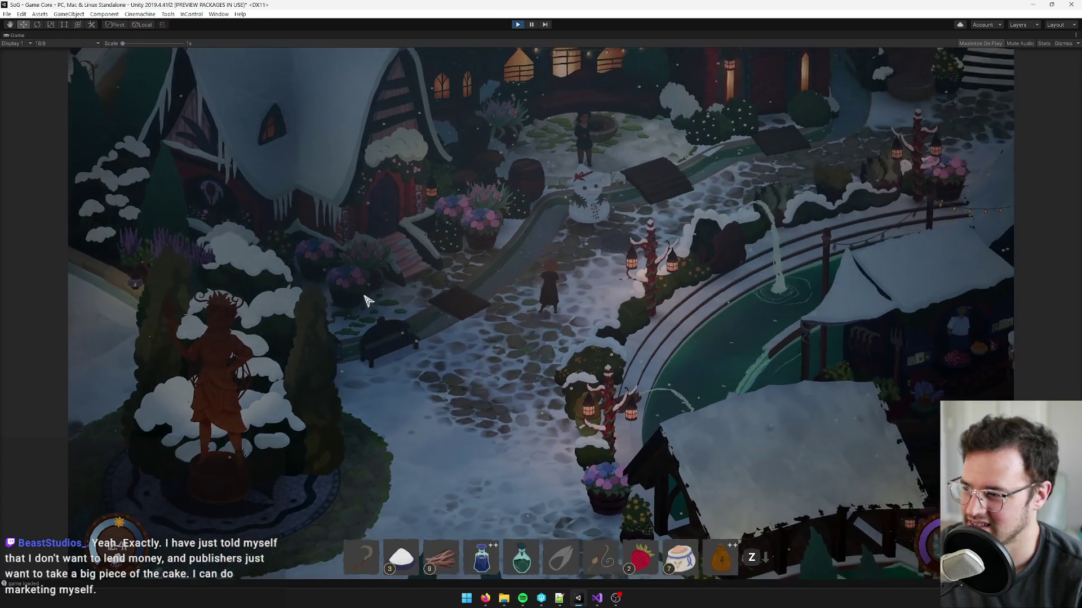
{"action": "key", "text": "w"}
{"action": "key", "text": "d"}
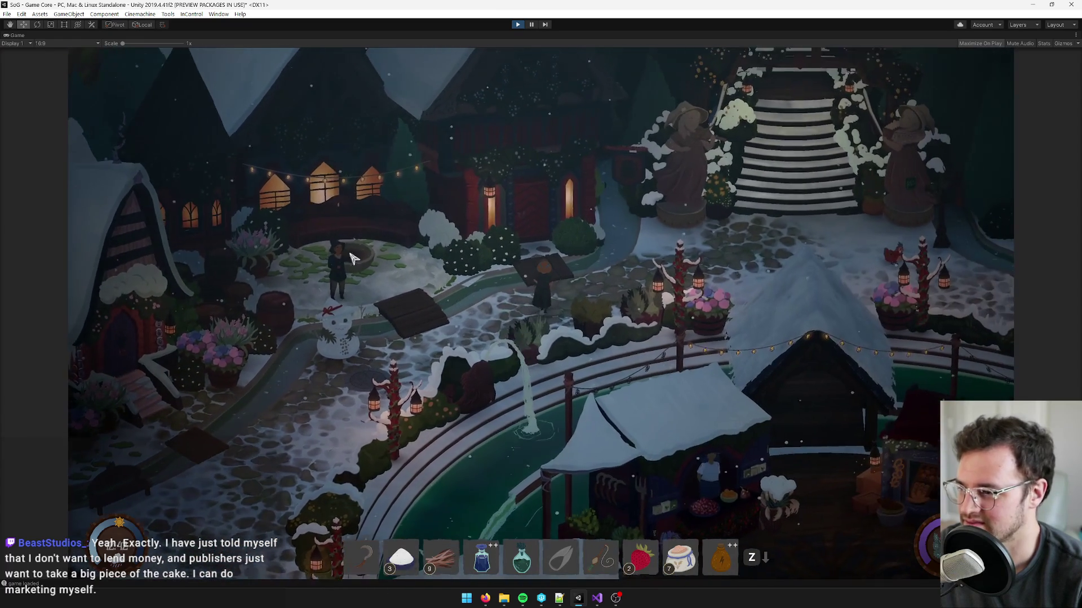
{"action": "key", "text": "w"}
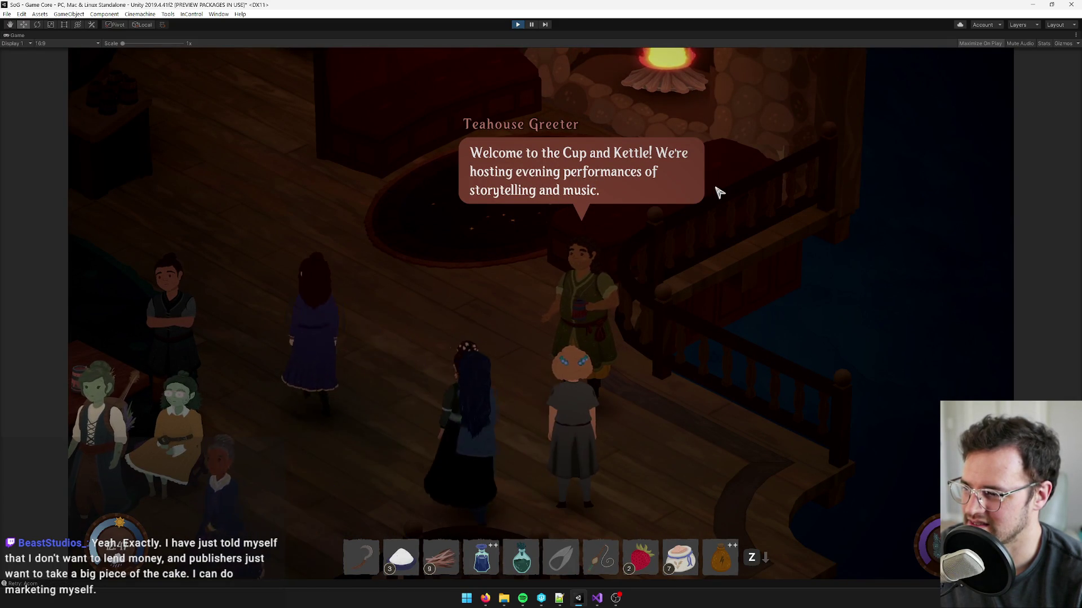
- Finish the greeter's dialogue and check the known songs and Winter calendar in the inventory
{"action": "left_click", "coordinate": [552, 252]}
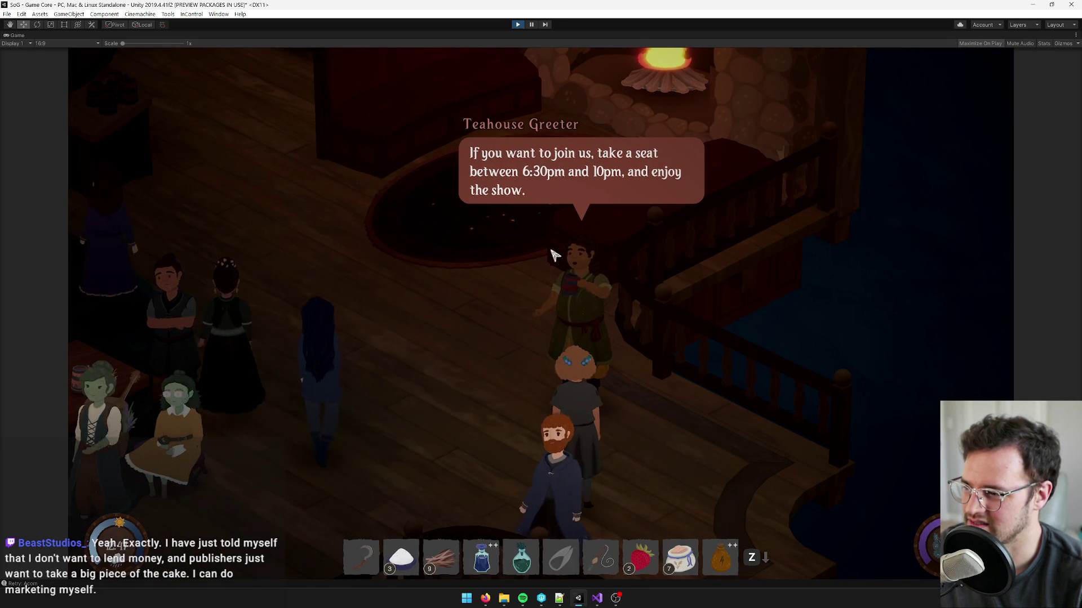
{"action": "left_click", "coordinate": [474, 195]}
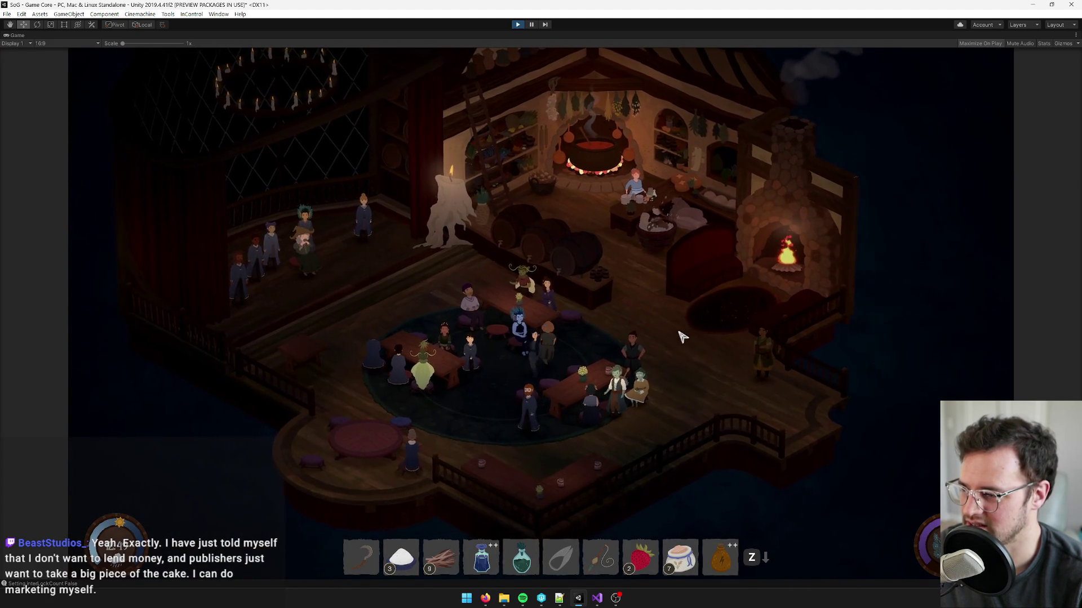
{"action": "key", "text": "i"}
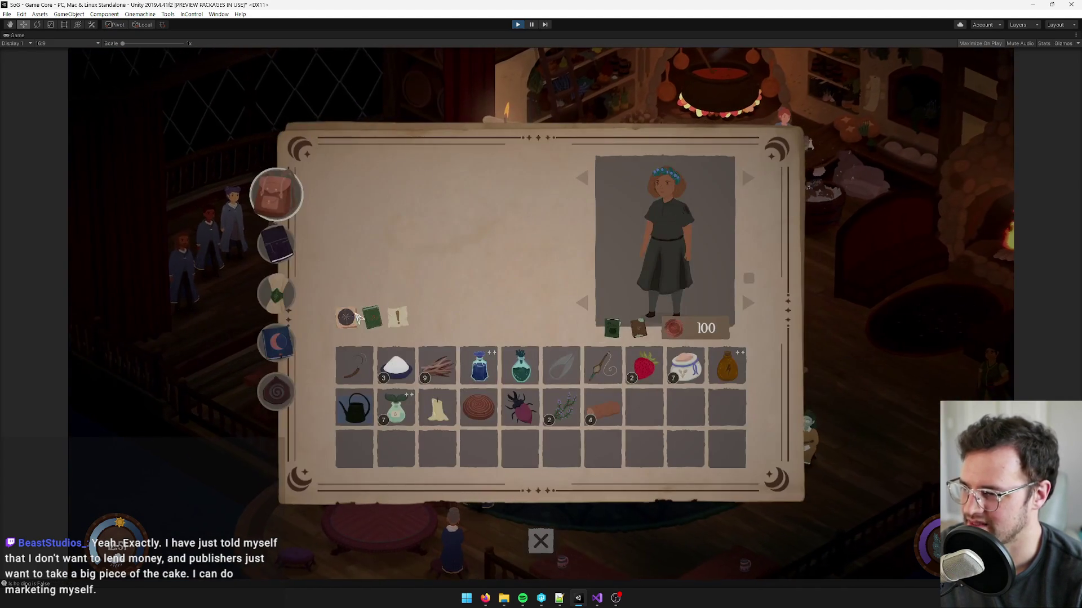
{"action": "left_click", "coordinate": [284, 297]}
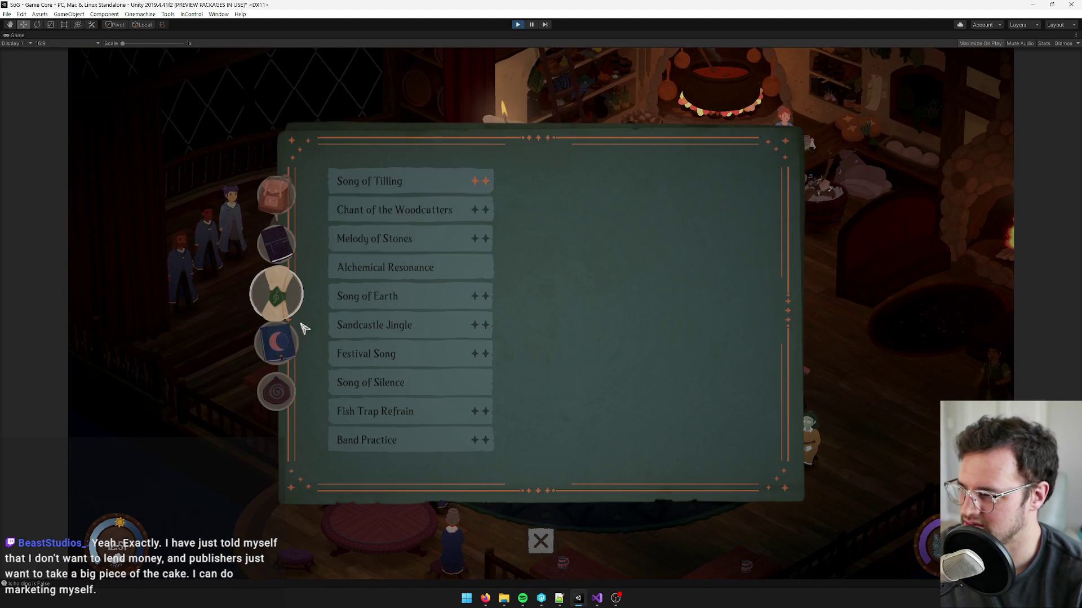
{"action": "left_click", "coordinate": [276, 351]}
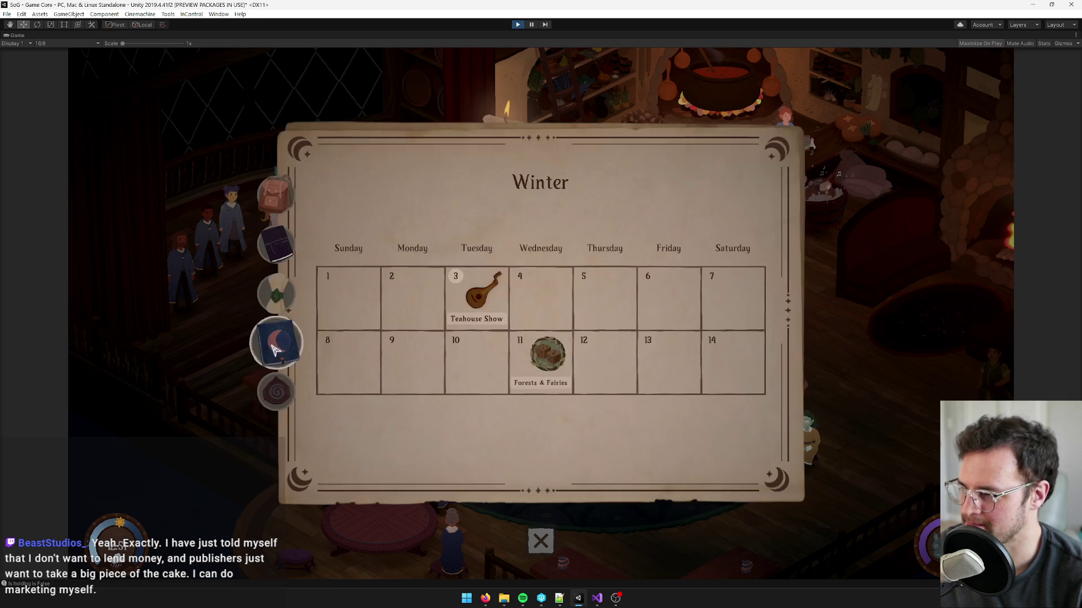
- Review the journal's songs and Winter calendar, with the Teahouse Show on the 3rd, then close it
{"action": "left_click", "coordinate": [276, 251]}
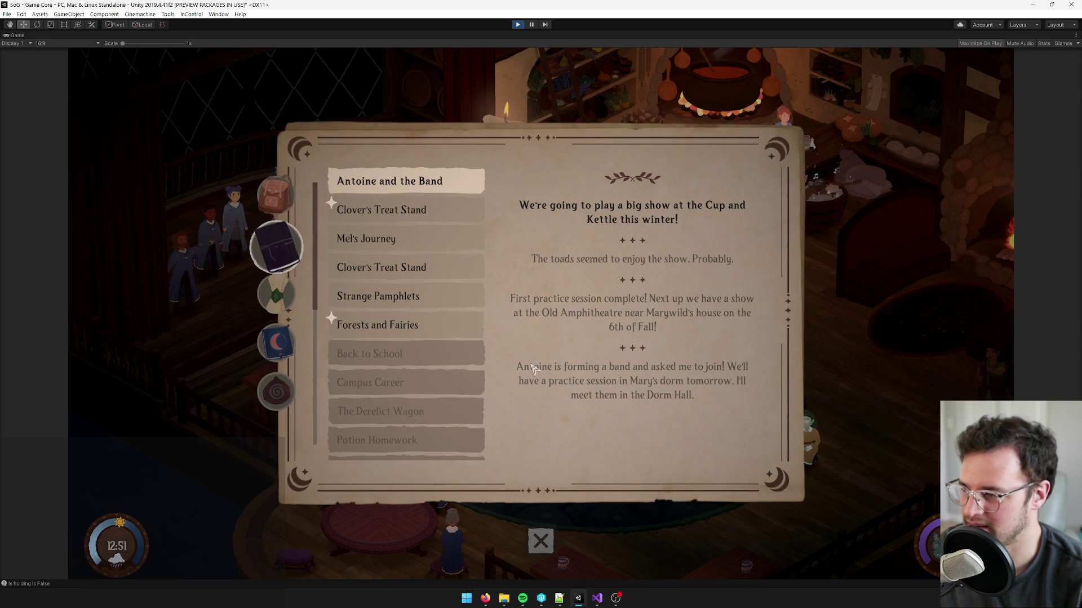
{"action": "left_click", "coordinate": [276, 299]}
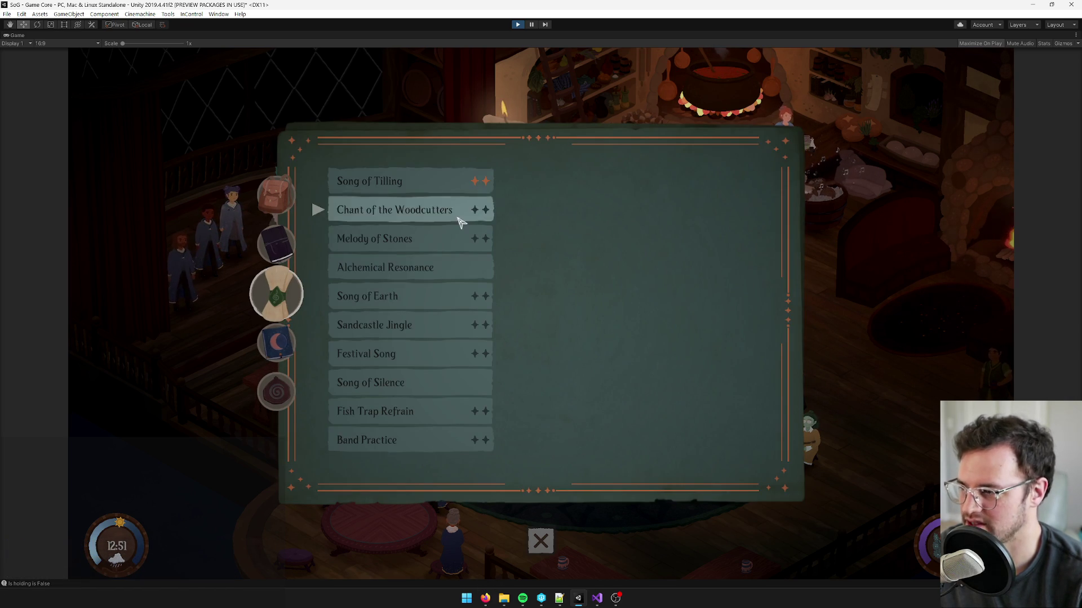
{"action": "left_click", "coordinate": [267, 354]}
{"action": "mouse_move", "coordinate": [479, 301]}
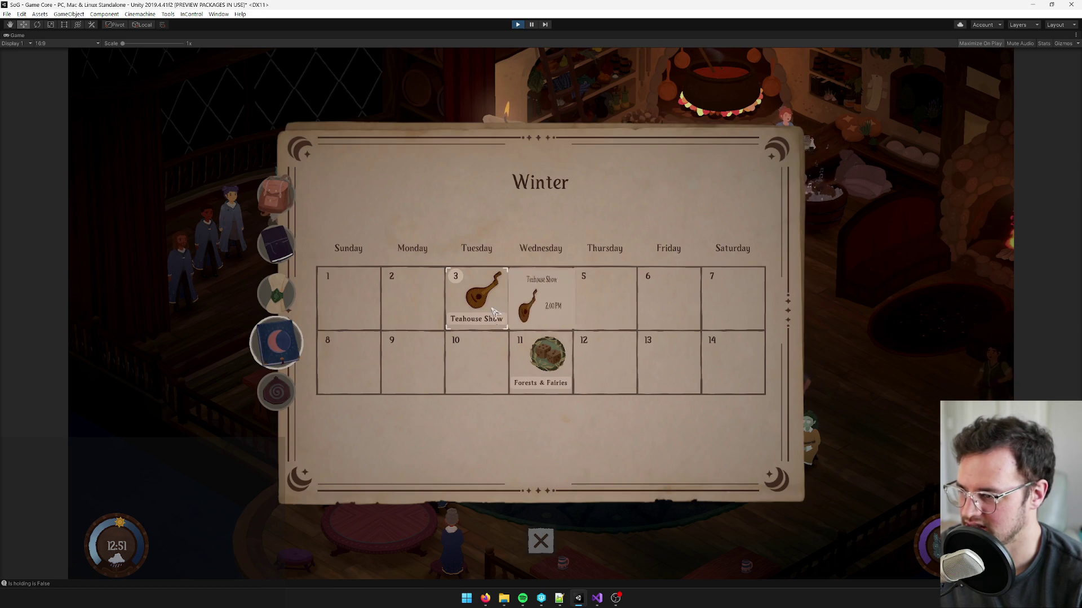
{"action": "left_click", "coordinate": [541, 541]}
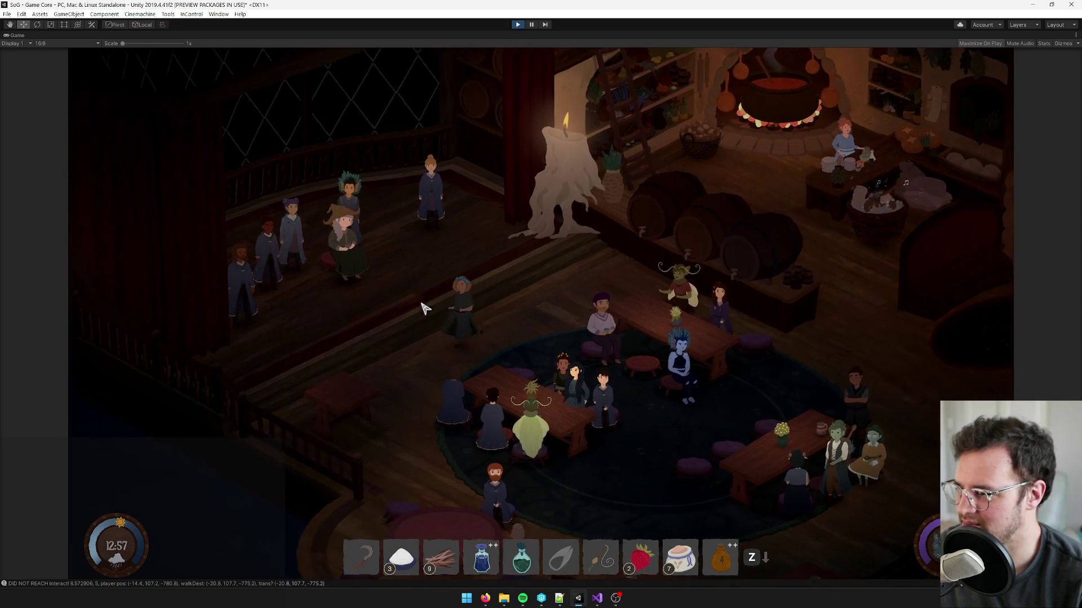
- Toggle the Game view's Maximize off and back on
{"action": "right_click", "coordinate": [22, 34]}
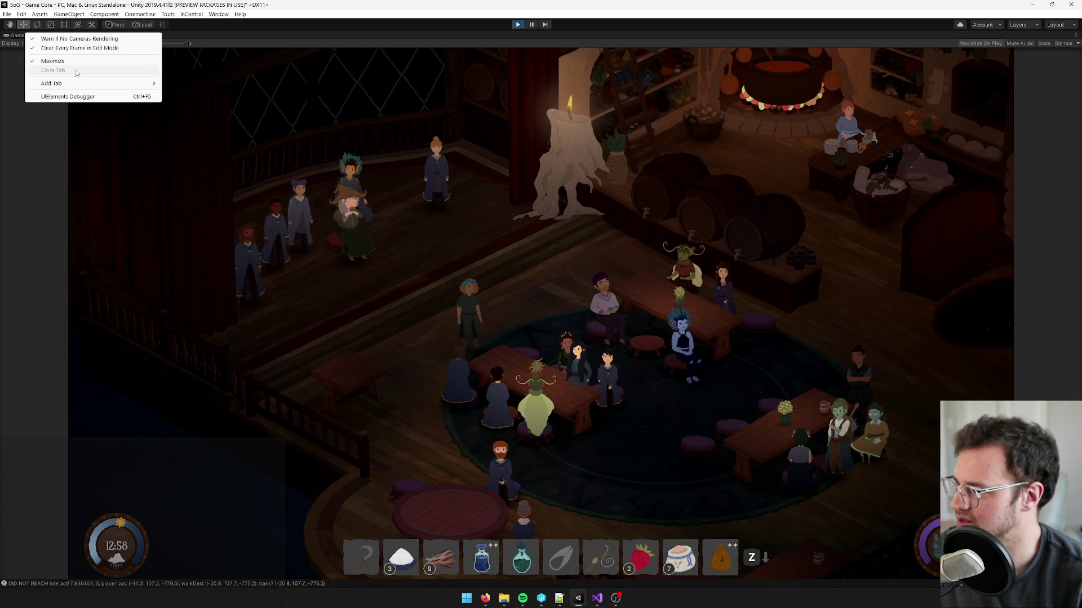
{"action": "left_click", "coordinate": [72, 69]}
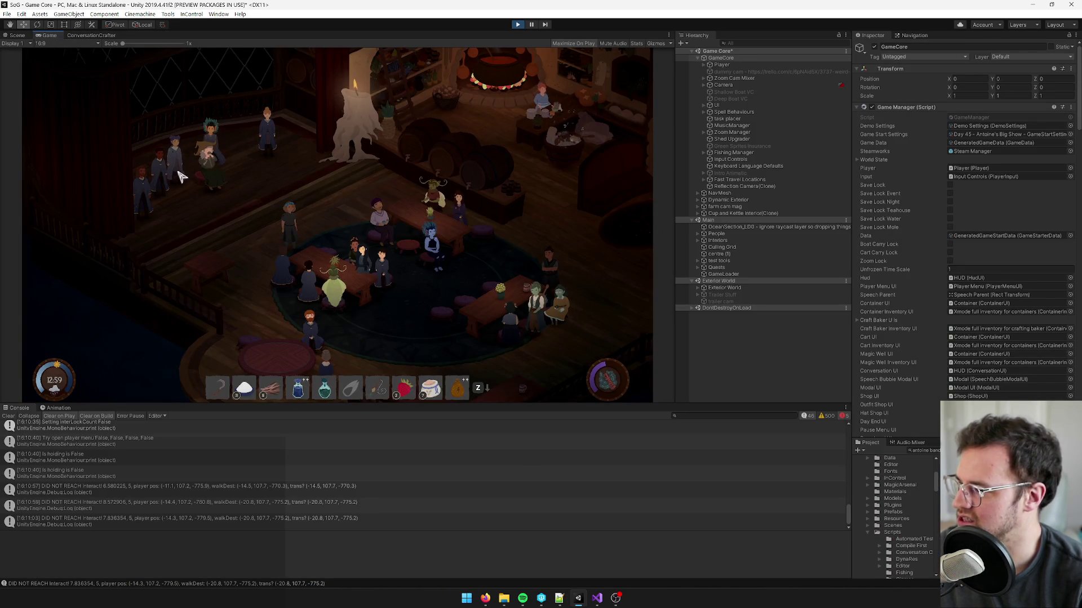
{"action": "right_click", "coordinate": [49, 38]}
{"action": "left_click", "coordinate": [73, 69]}
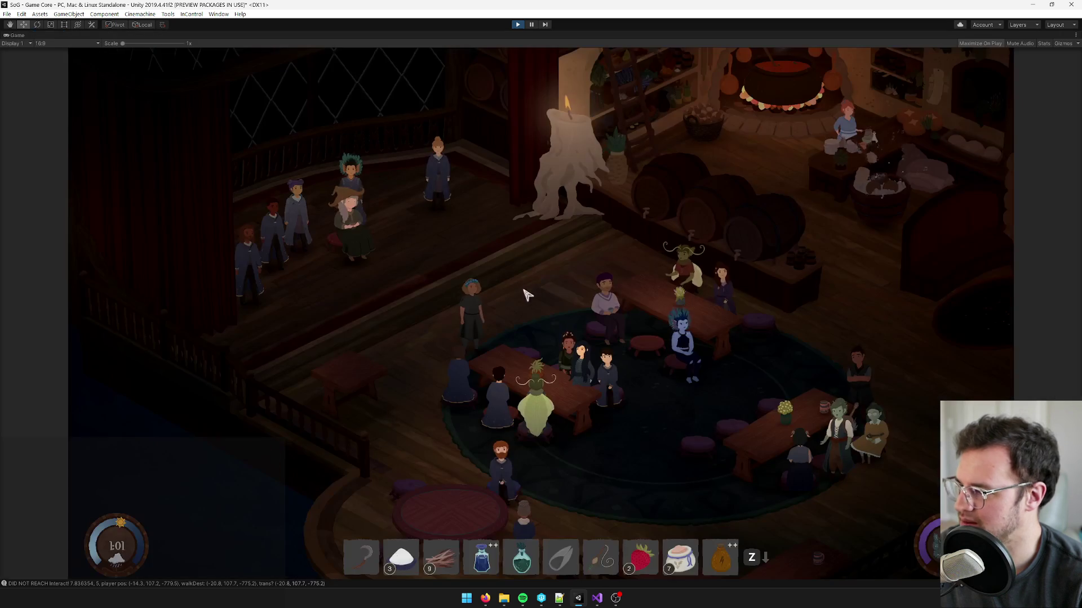
- Warp to the teahouse balcony with the debug console's WarpToGameObject command
{"action": "key", "text": "grave"}
{"action": "type", "text": "warp"}
{"action": "key", "text": "Tab"}
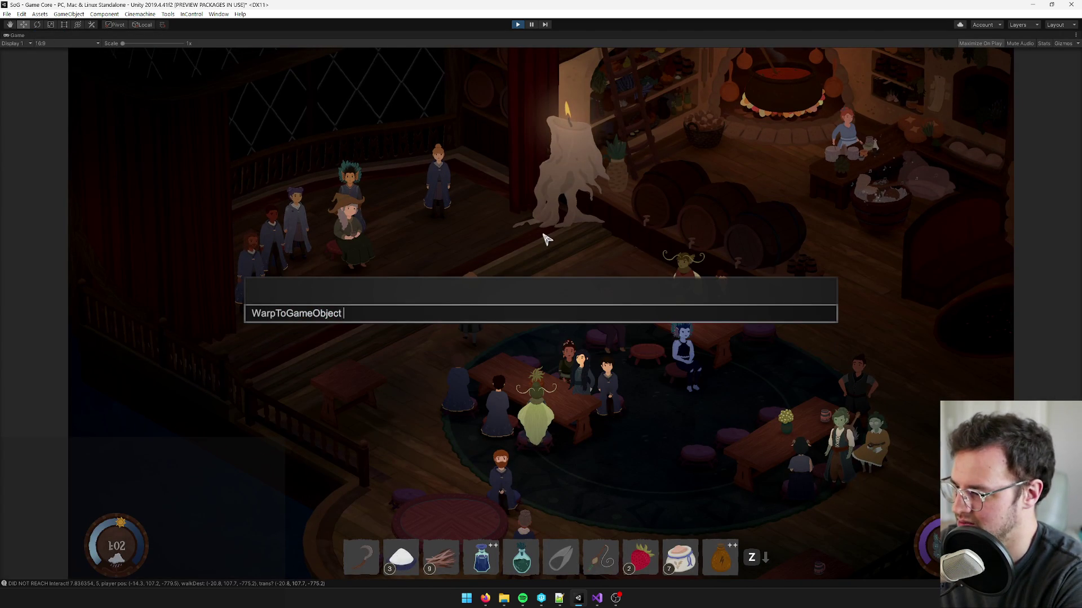
{"action": "type", "text": "Ind"}
{"action": "key", "text": "Return"}
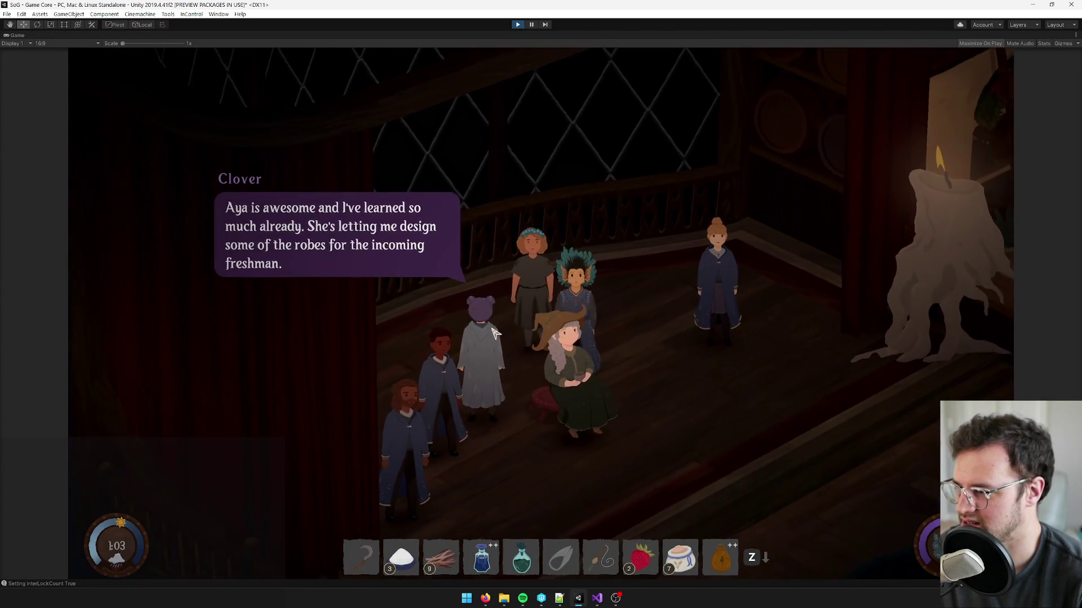
- Say goodbye to Clover, end Antoine's chat, and advance to his '1, 2, 3, 4' count-in
{"action": "left_click", "coordinate": [320, 220]}
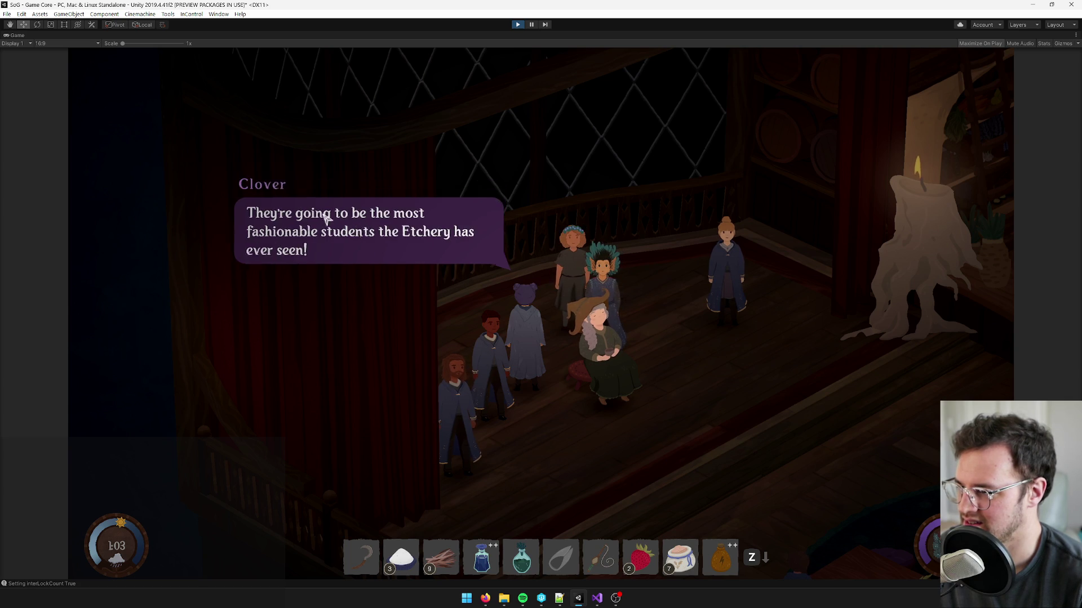
{"action": "left_click", "coordinate": [366, 234]}
{"action": "left_click", "coordinate": [497, 193]}
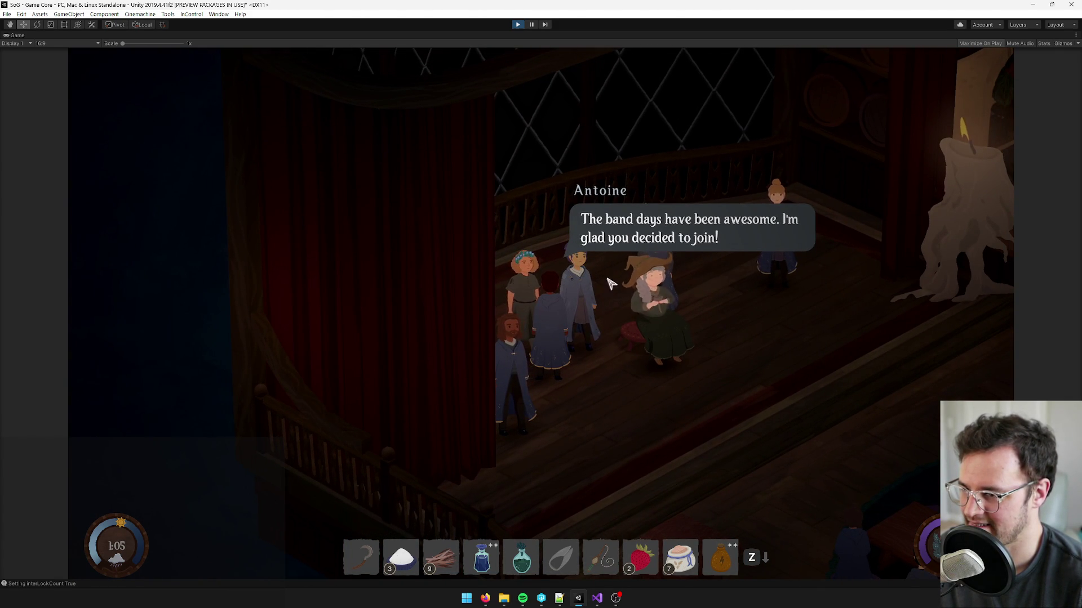
{"action": "left_click", "coordinate": [683, 254]}
{"action": "left_click", "coordinate": [430, 219]}
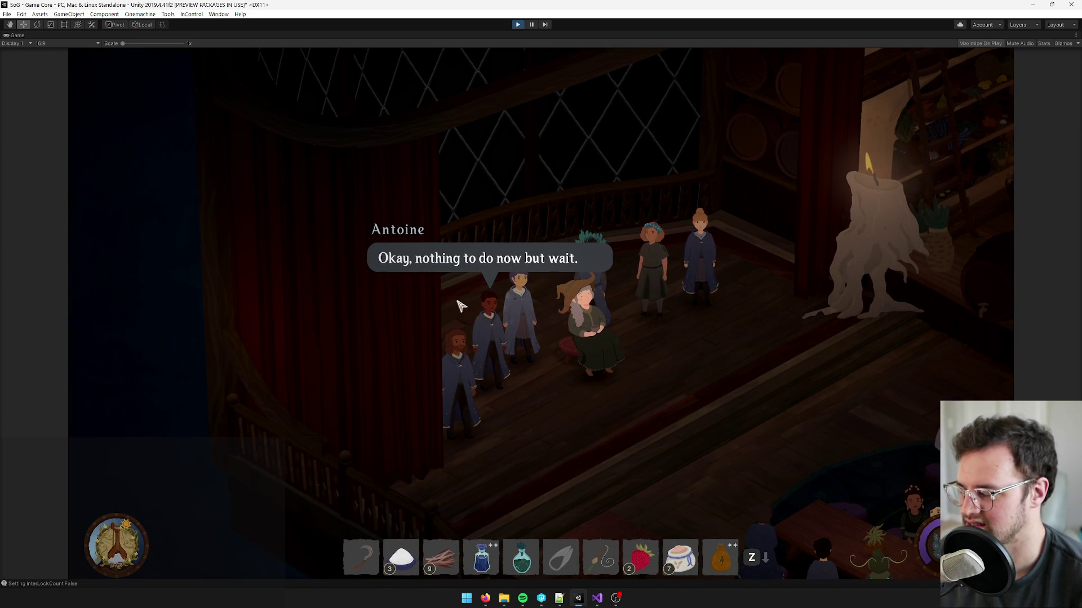
{"action": "left_click", "coordinate": [465, 271]}
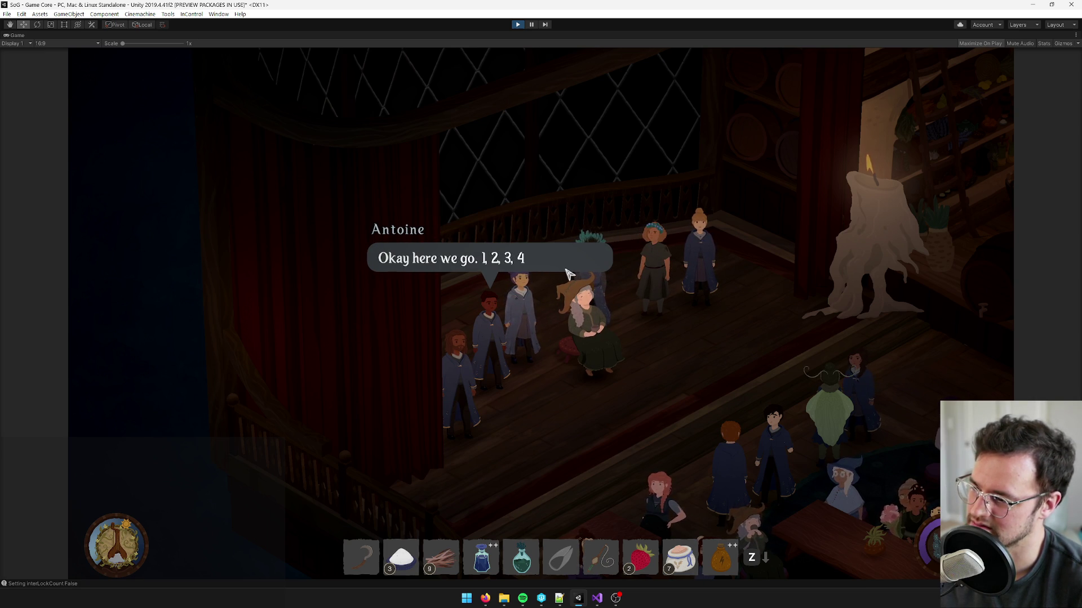
{"action": "left_click", "coordinate": [568, 274]}
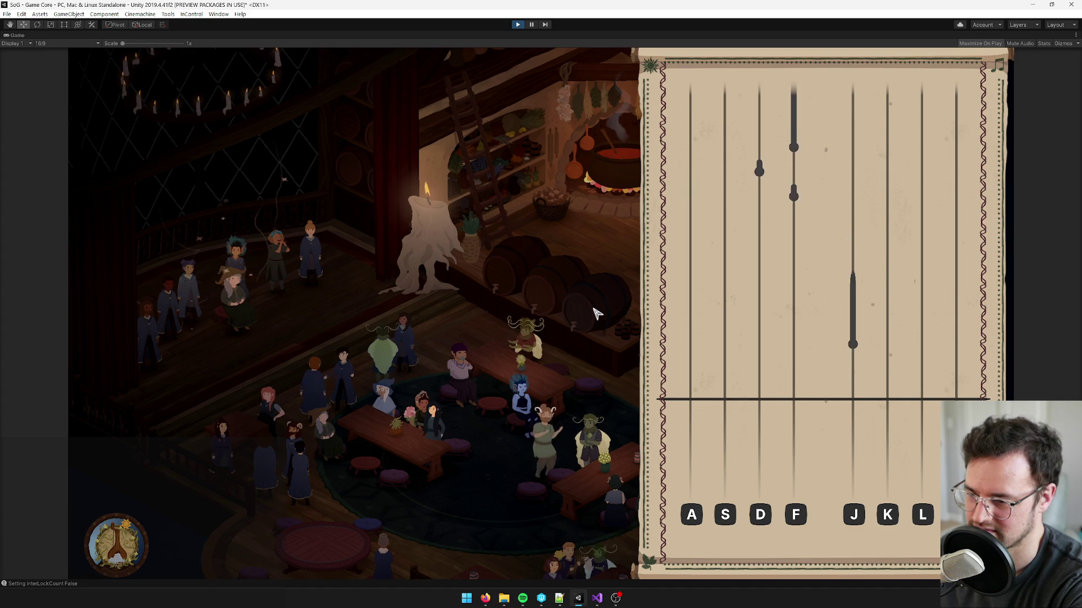
- Play the song's first part, hitting and holding notes on the A, S, D, F and J lanes
{"action": "key", "text": "j"}
{"action": "key", "text": "d"}
{"action": "key", "text": "f"}
{"action": "key", "text": "d"}
{"action": "key", "text": "s"}
{"action": "key", "text": "d"}
{"action": "key", "text": "f"}
{"action": "key", "text": "j"}
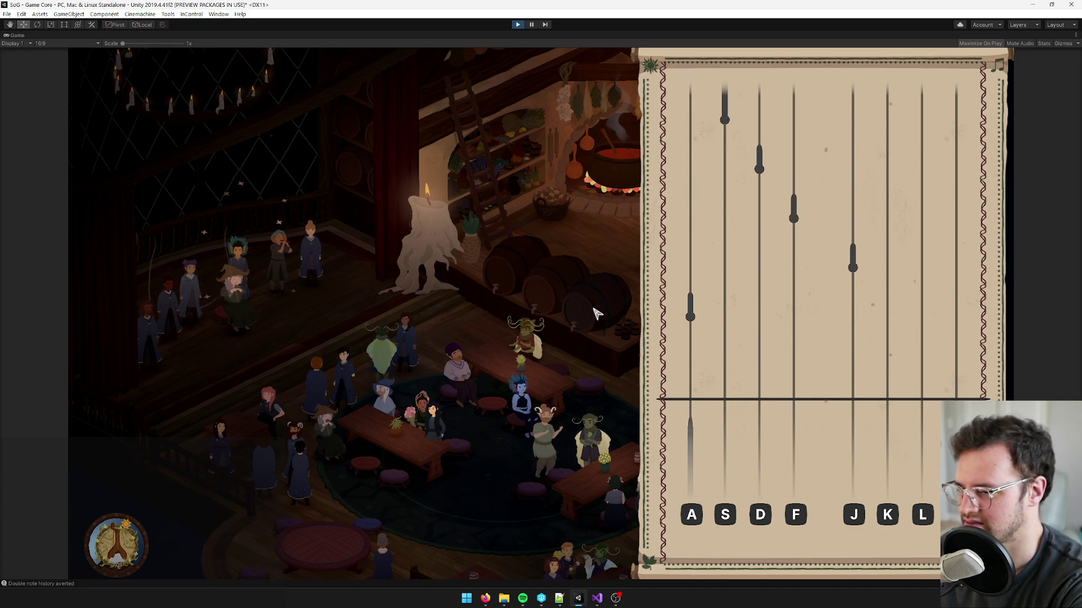
{"action": "key", "text": "a"}
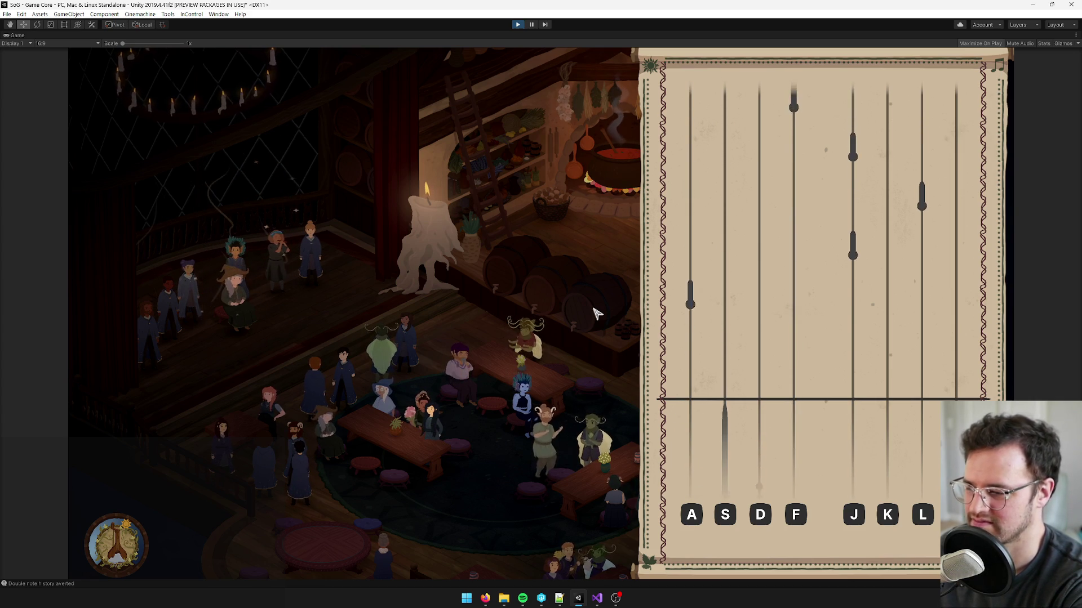
{"action": "key", "text": "a"}
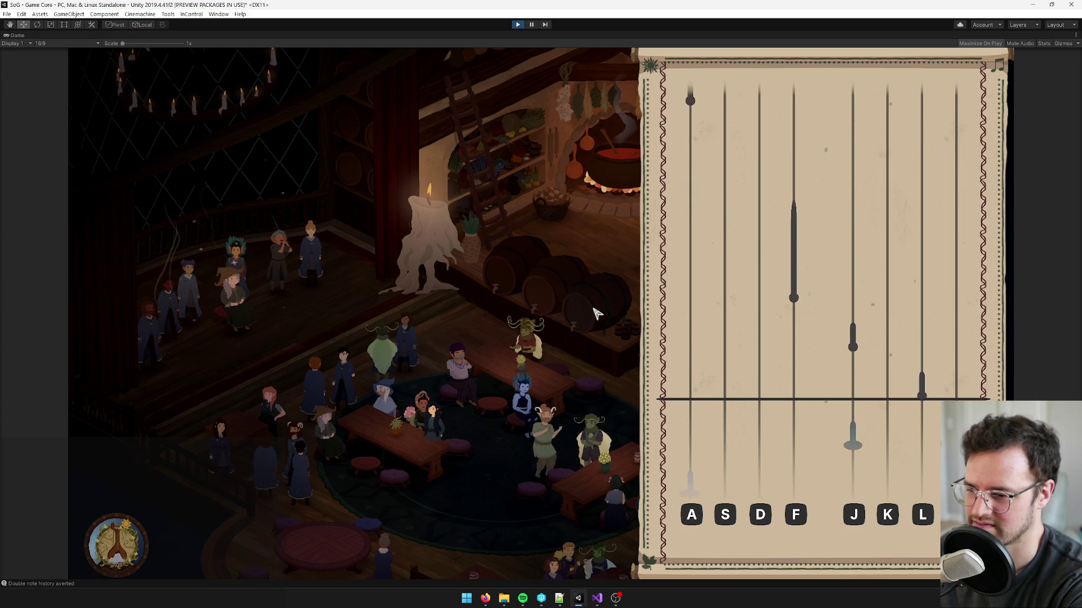
{"action": "key", "text": "l"}
{"action": "key", "text": "j"}
{"action": "key", "text": "f"}
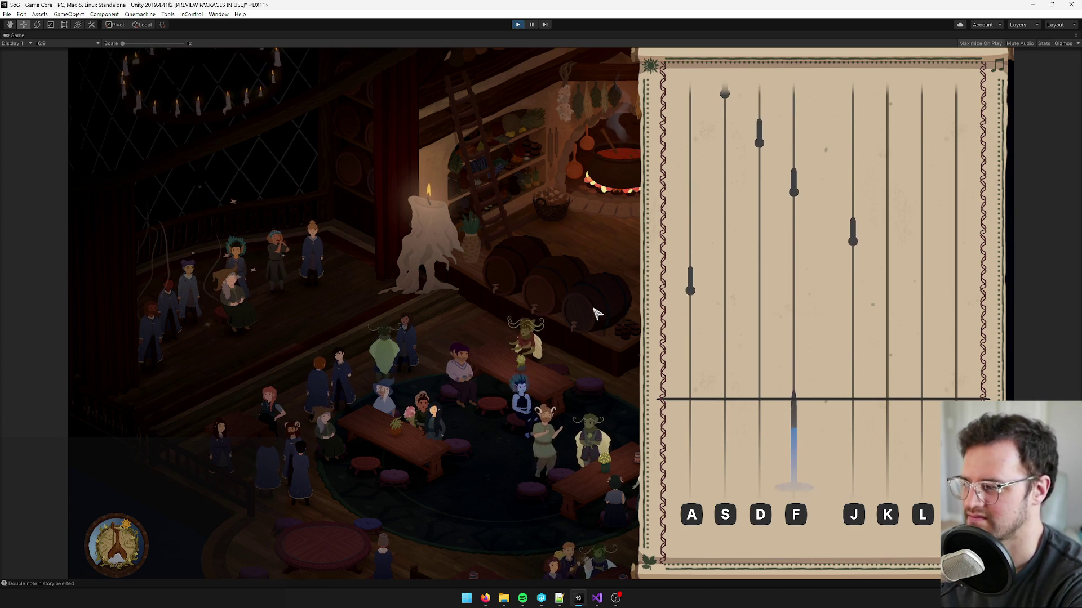
{"action": "key", "text": "a"}
{"action": "key", "text": "j"}
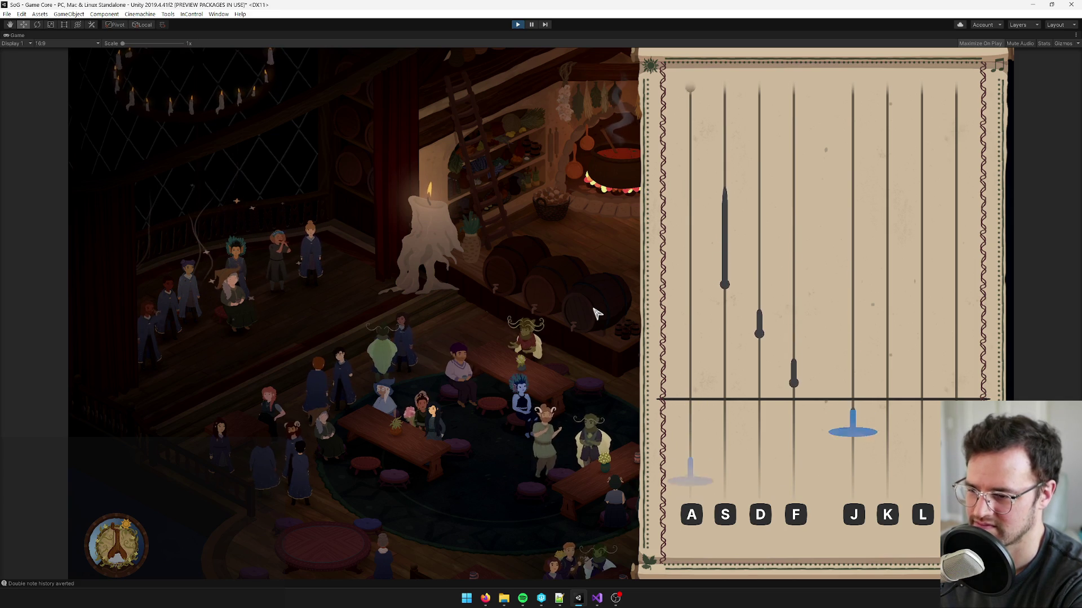
{"action": "key", "text": "f"}
{"action": "key", "text": "d"}
{"action": "key", "text": "s"}
{"action": "key", "text": "j"}
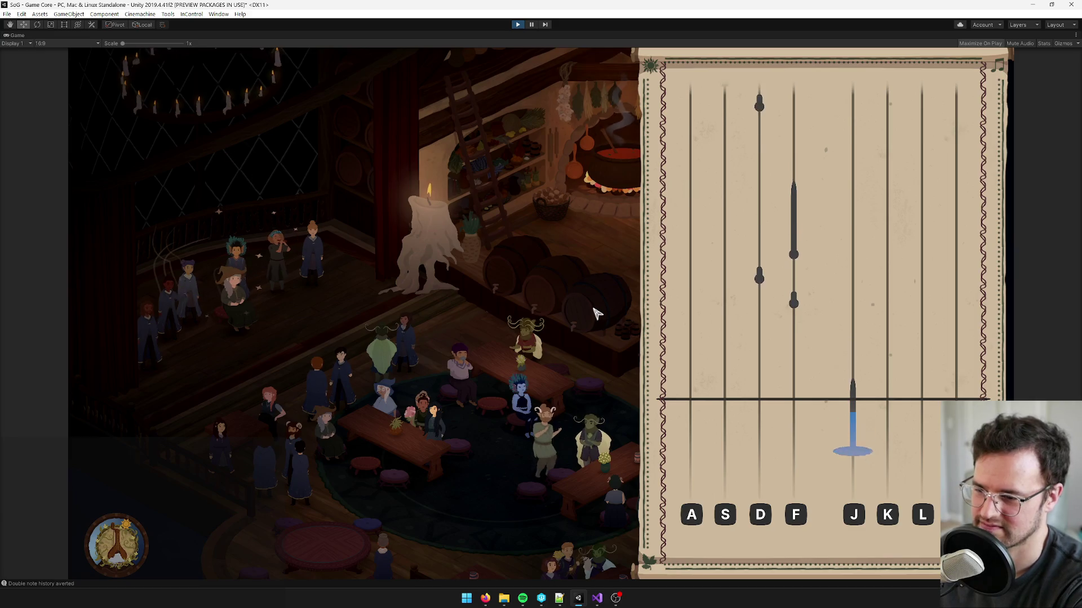
{"action": "key", "text": "f"}
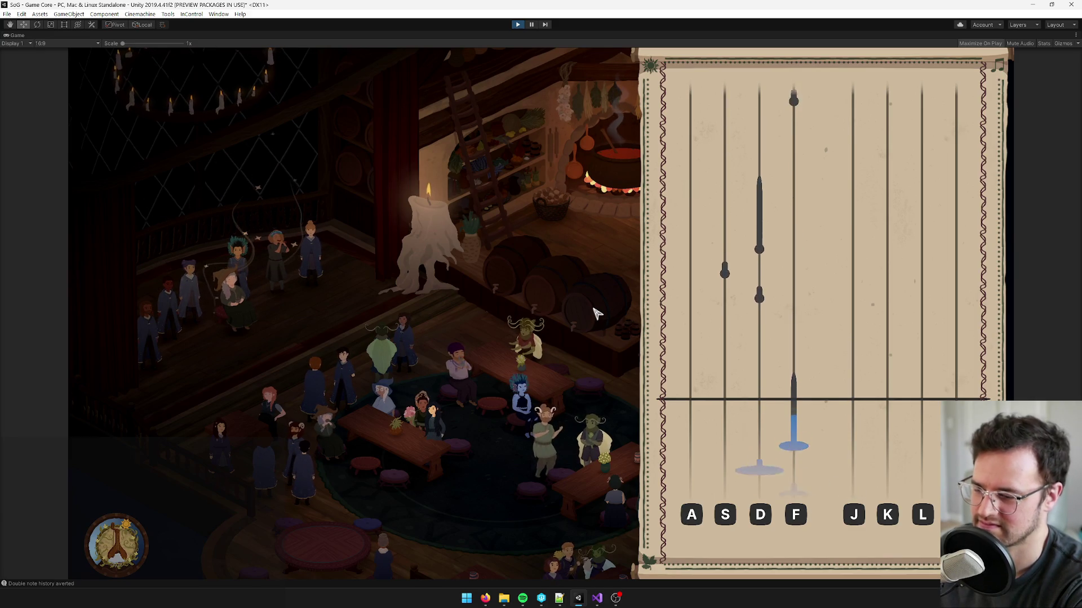
{"action": "key", "text": "d"}
{"action": "key", "text": "s"}
{"action": "key", "text": "d"}
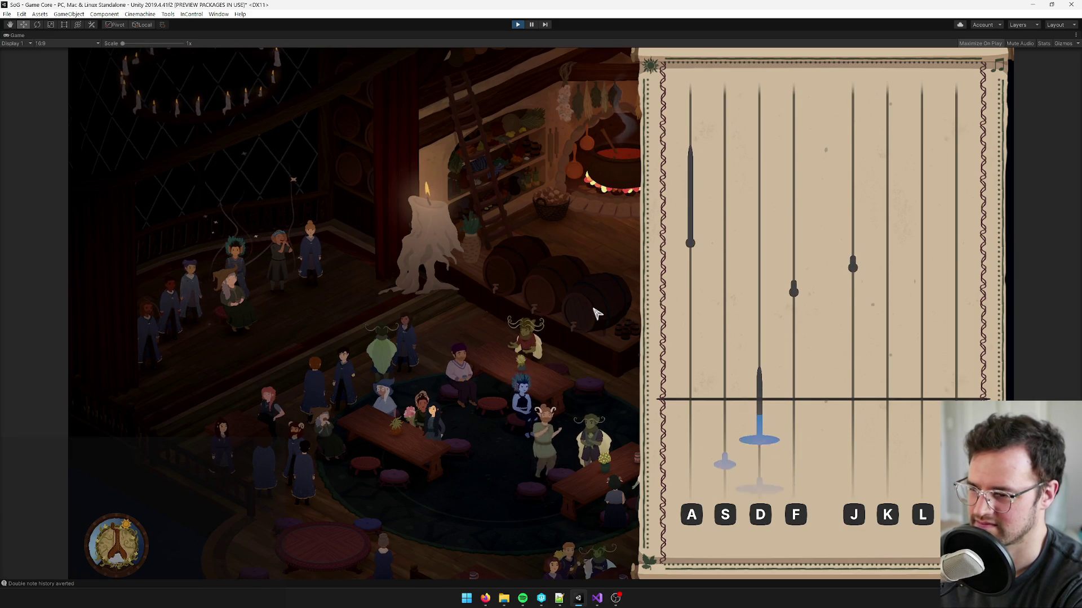
{"action": "key", "text": "f"}
{"action": "key", "text": "j"}
{"action": "key", "text": "a"}
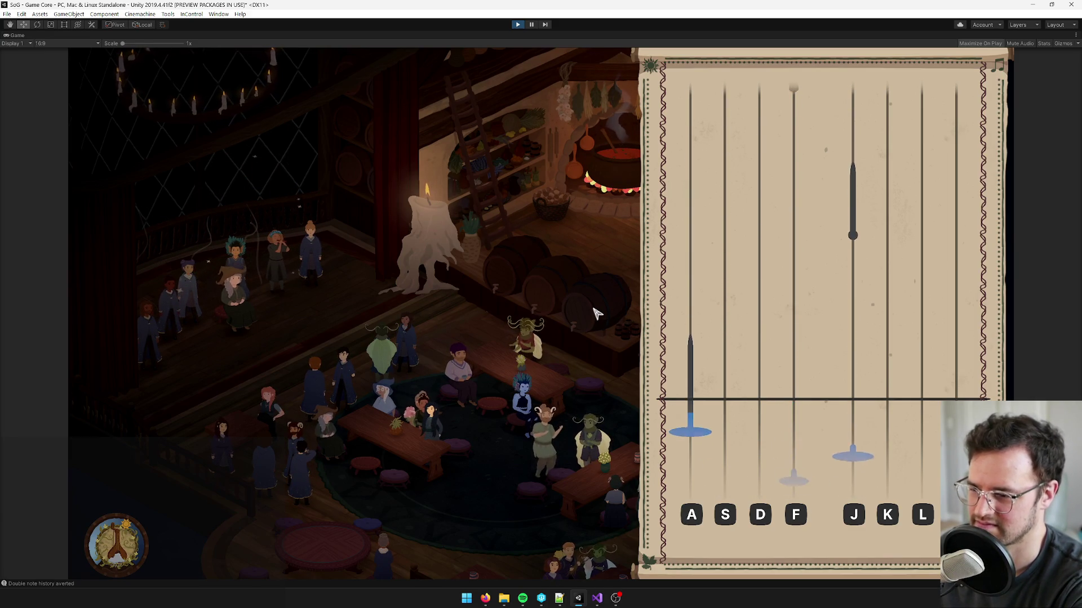
{"action": "key", "text": "j"}
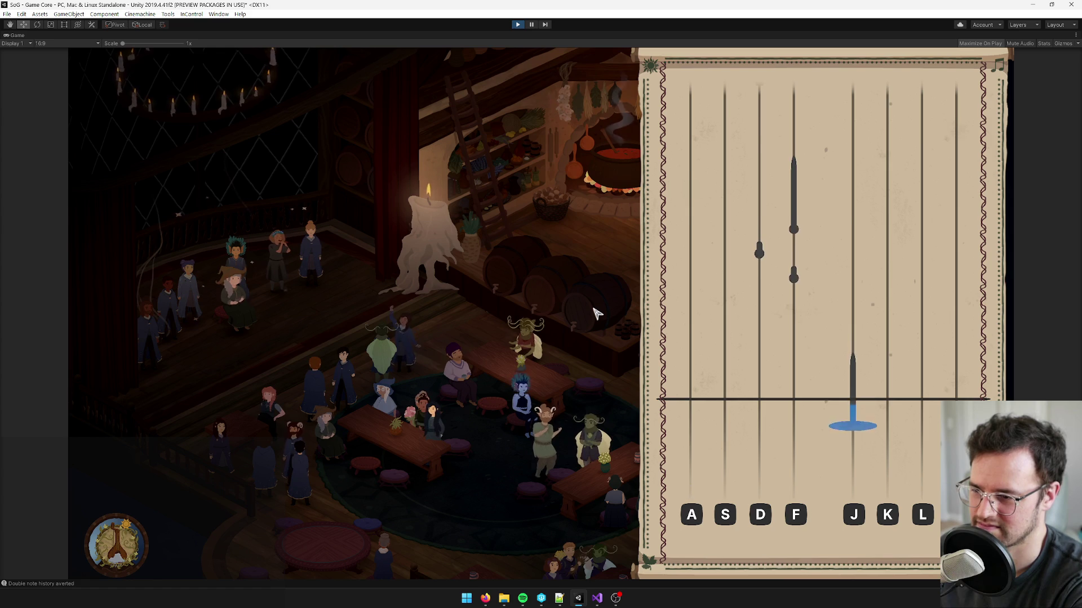
{"action": "key", "text": "f"}
{"action": "key", "text": "d"}
{"action": "key", "text": "f"}
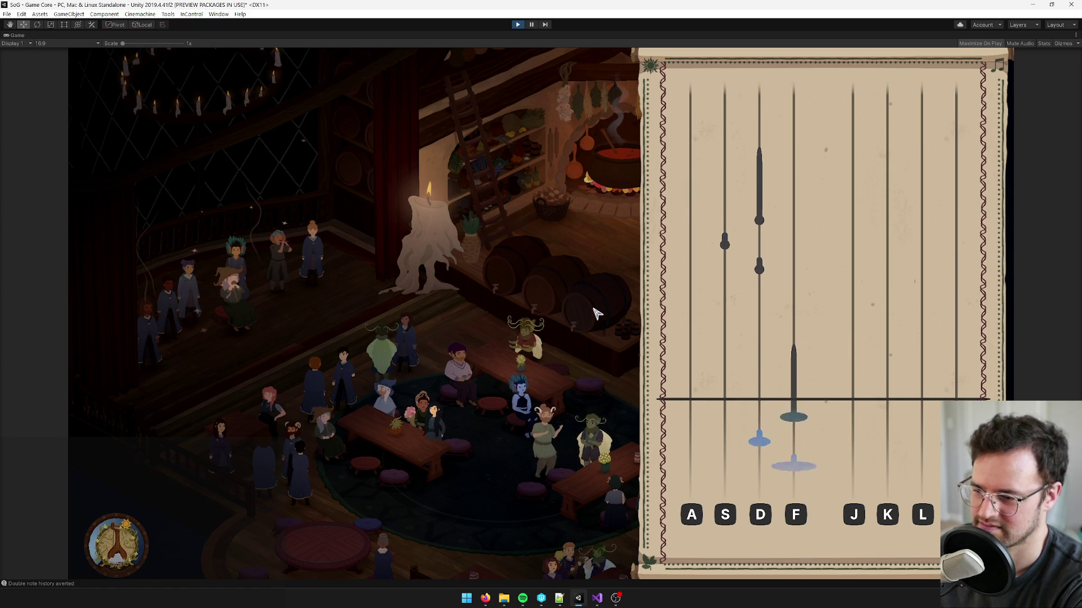
{"action": "key", "text": "d"}
{"action": "key", "text": "s"}
{"action": "key", "text": "d"}
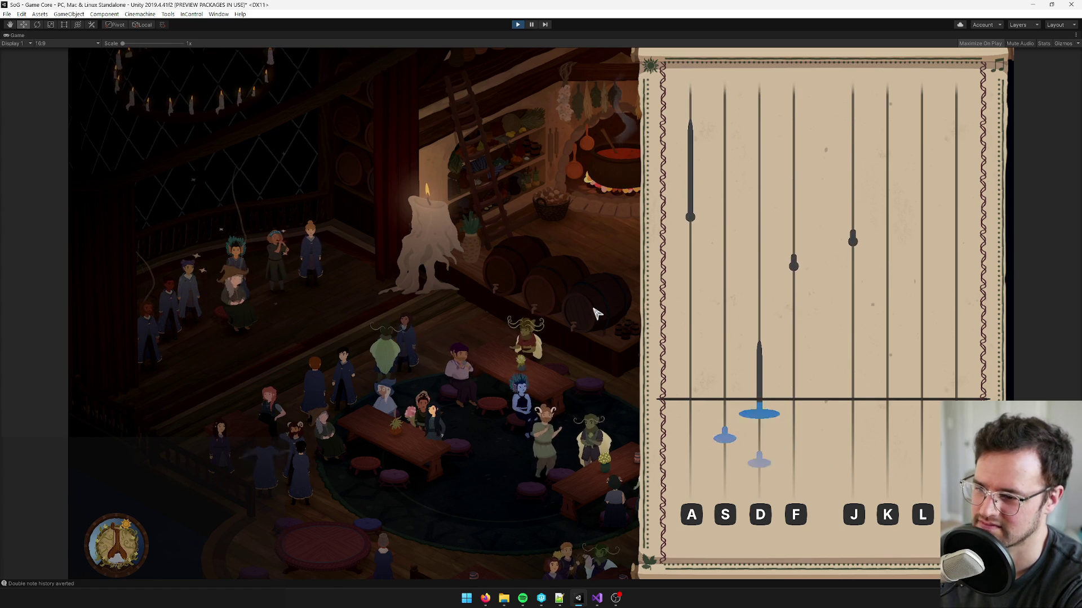
{"action": "key", "text": "f"}
{"action": "key", "text": "j"}
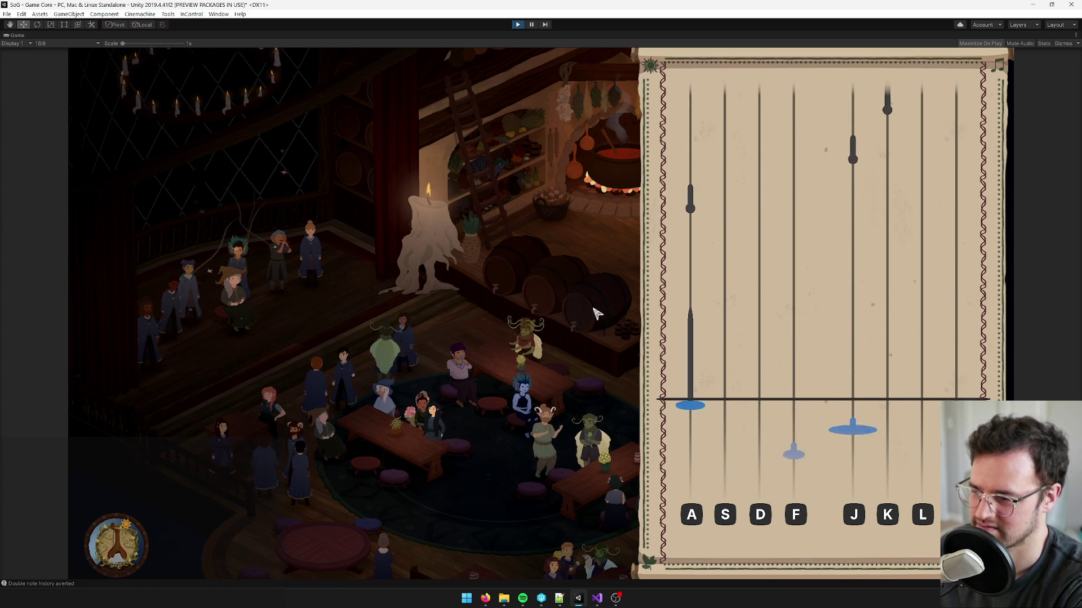
{"action": "key", "text": "a"}
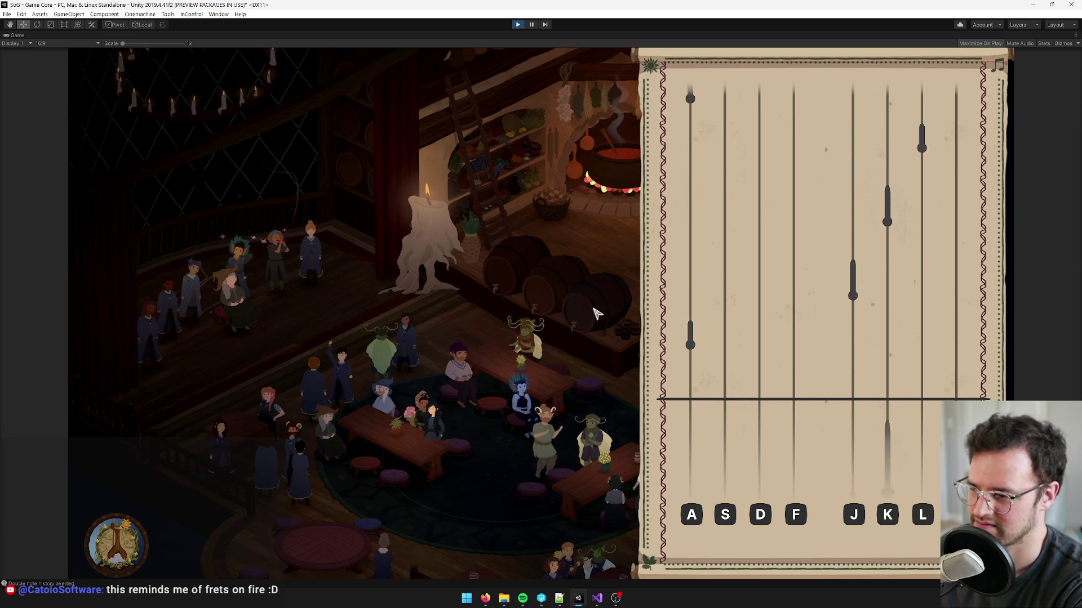
- Finish the song by hitting the A, J, K and L notes at the hit line
{"action": "key", "text": "a"}
{"action": "key", "text": "j"}
{"action": "key", "text": "k"}
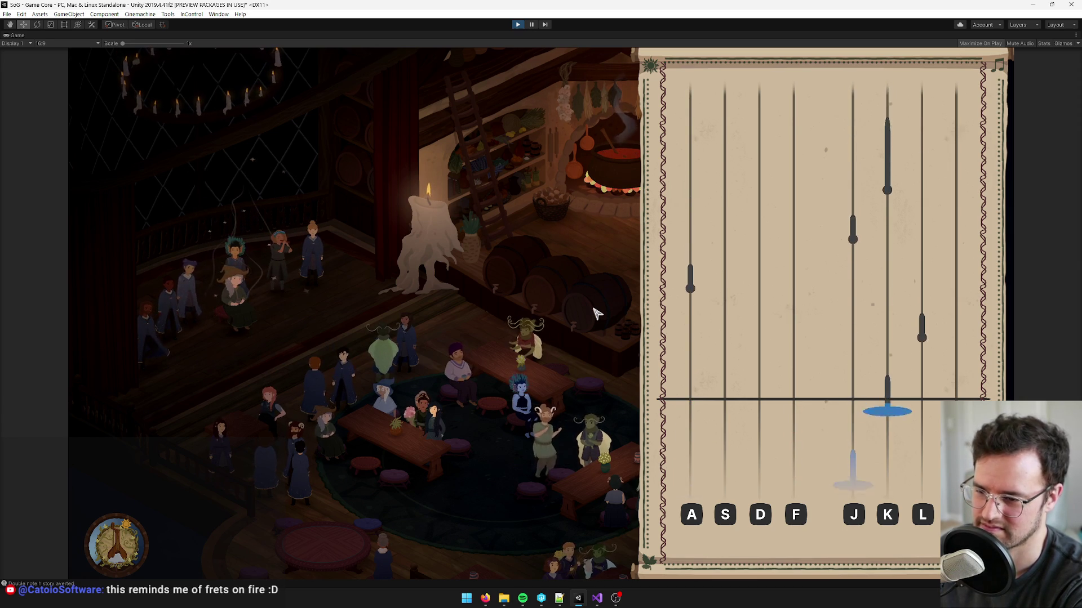
{"action": "key", "text": "l"}
{"action": "key", "text": "a"}
{"action": "key", "text": "j"}
{"action": "key", "text": "k"}
{"action": "key", "text": "a"}
{"action": "key", "text": "j"}
{"action": "key", "text": "k"}
{"action": "key", "text": "l"}
{"action": "key", "text": "a"}
{"action": "key", "text": "j"}
{"action": "key", "text": "k"}
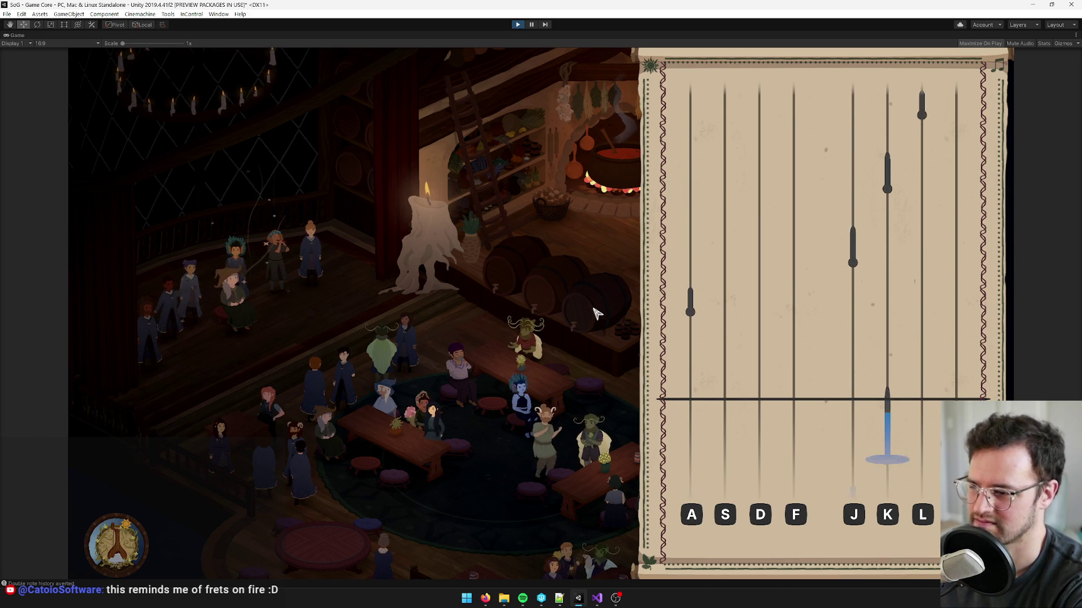
{"action": "key", "text": "a"}
{"action": "key", "text": "j"}
{"action": "key", "text": "k"}
{"action": "key", "text": "l"}
{"action": "key", "text": "a"}
{"action": "key", "text": "j"}
{"action": "key", "text": "a"}
{"action": "key", "text": "j"}
{"action": "key", "text": "k"}
{"action": "key", "text": "l"}
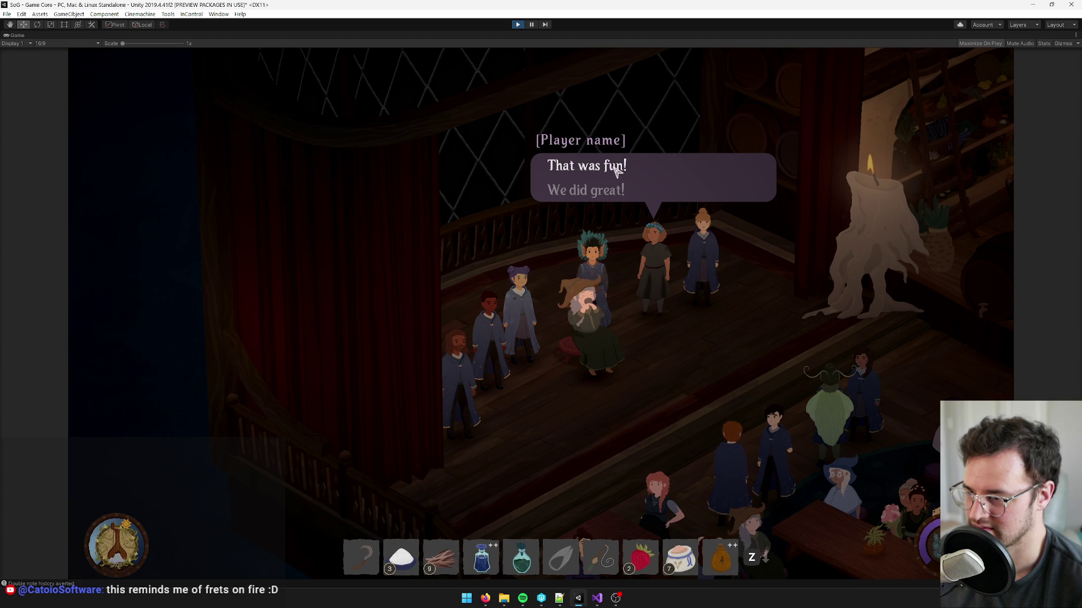
- Choose 'We did great!' to wrap up the band conversation and complete Antoine and the Band
{"action": "left_click", "coordinate": [602, 194]}
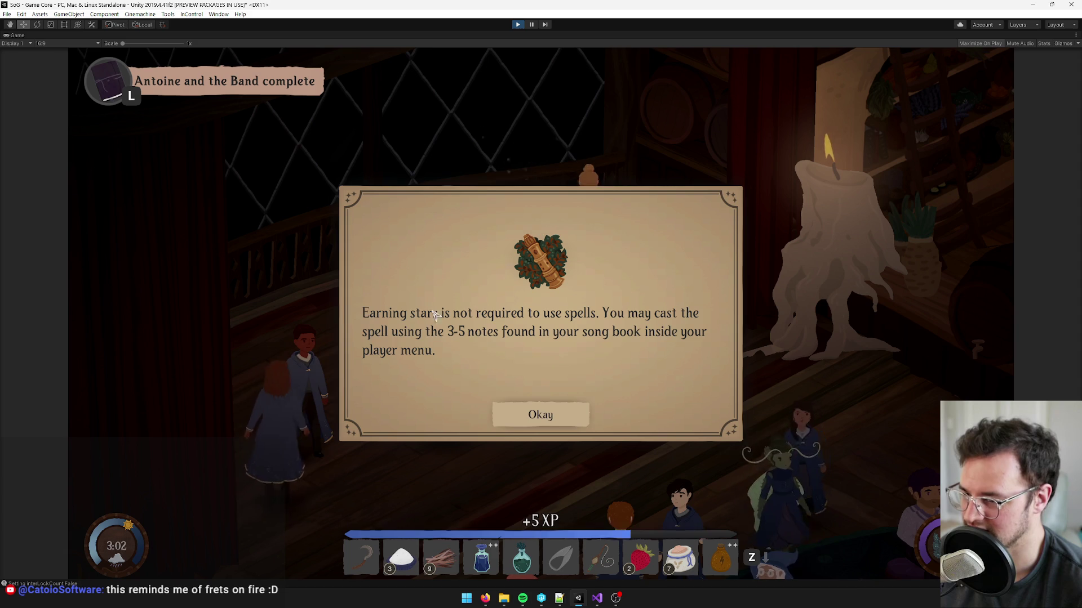
- Dismiss the spells tutorial message and exit play mode
{"action": "left_click", "coordinate": [562, 415]}
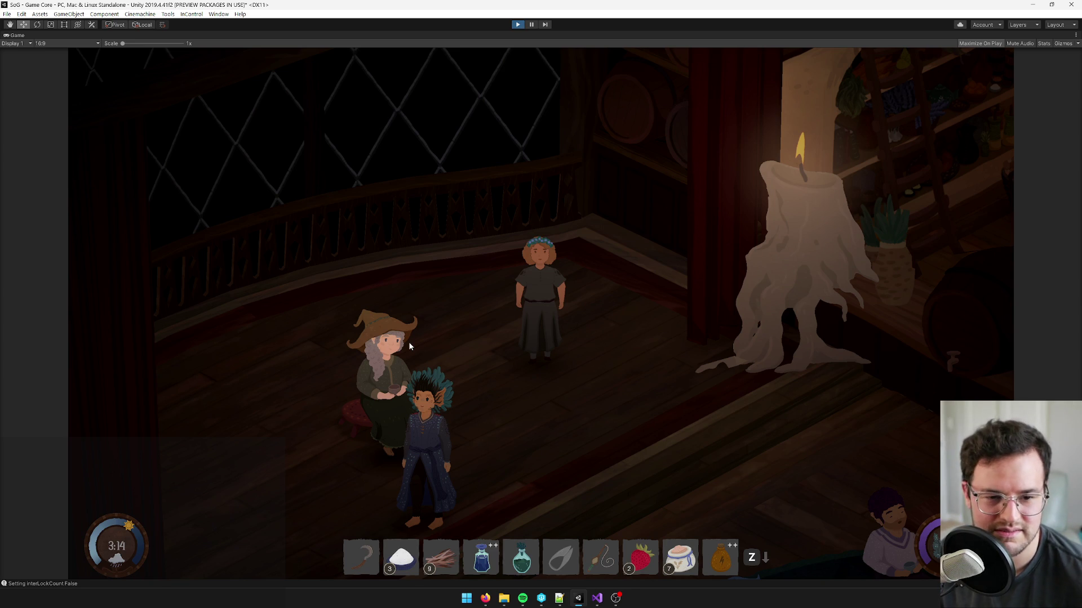
{"action": "key", "text": "ctrl+p"}
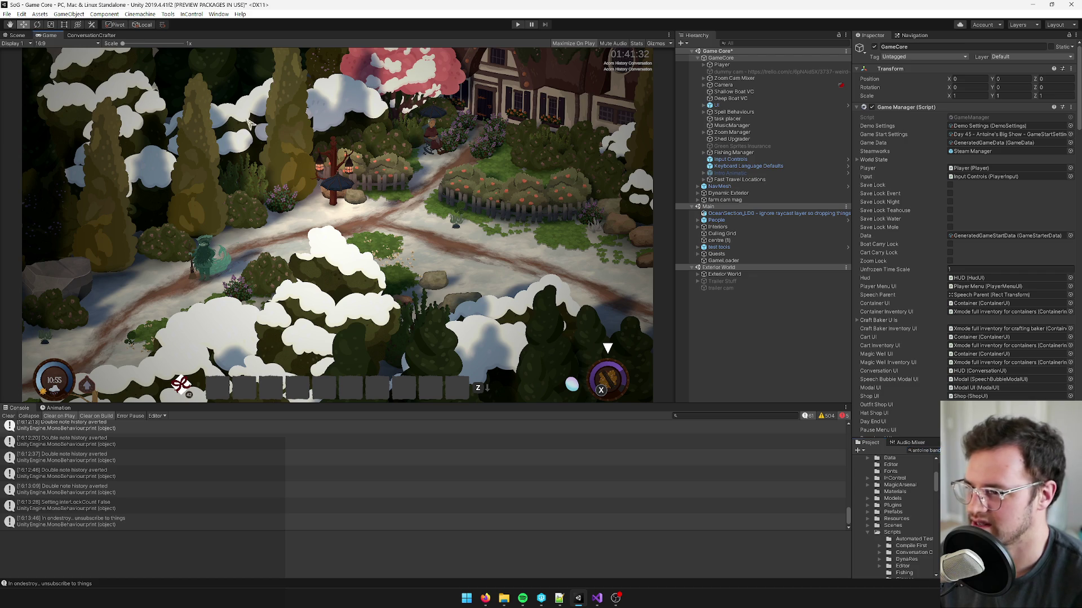
- Enter play mode again, loading the character into the snowy plaza by the statue
{"action": "left_click", "coordinate": [518, 25]}
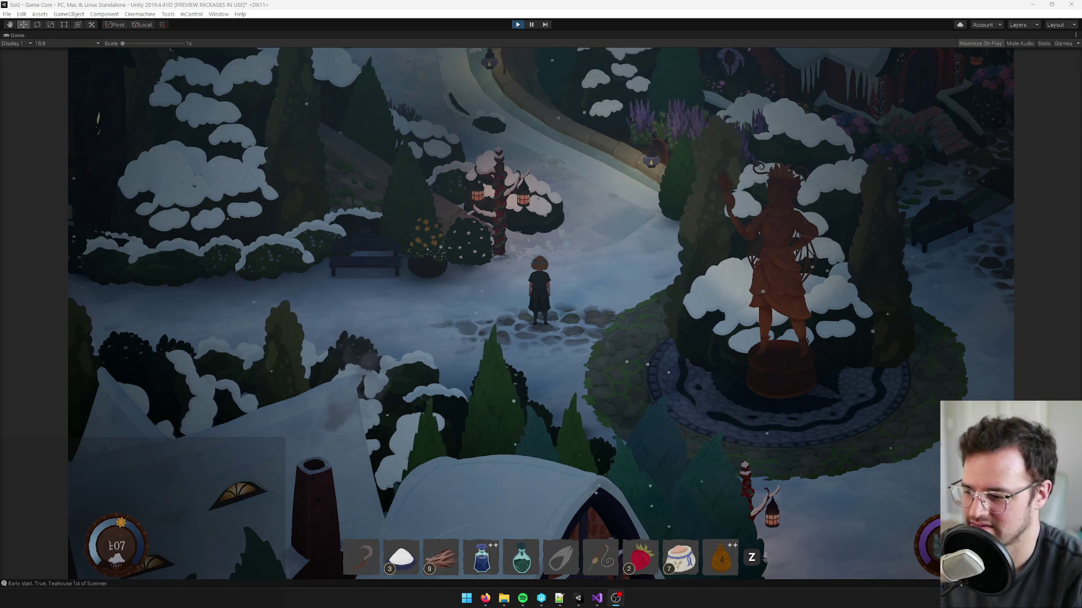
- Walk the player through the snowy plaza toward the teahouse, refocusing the game window
{"action": "key", "text": "d"}
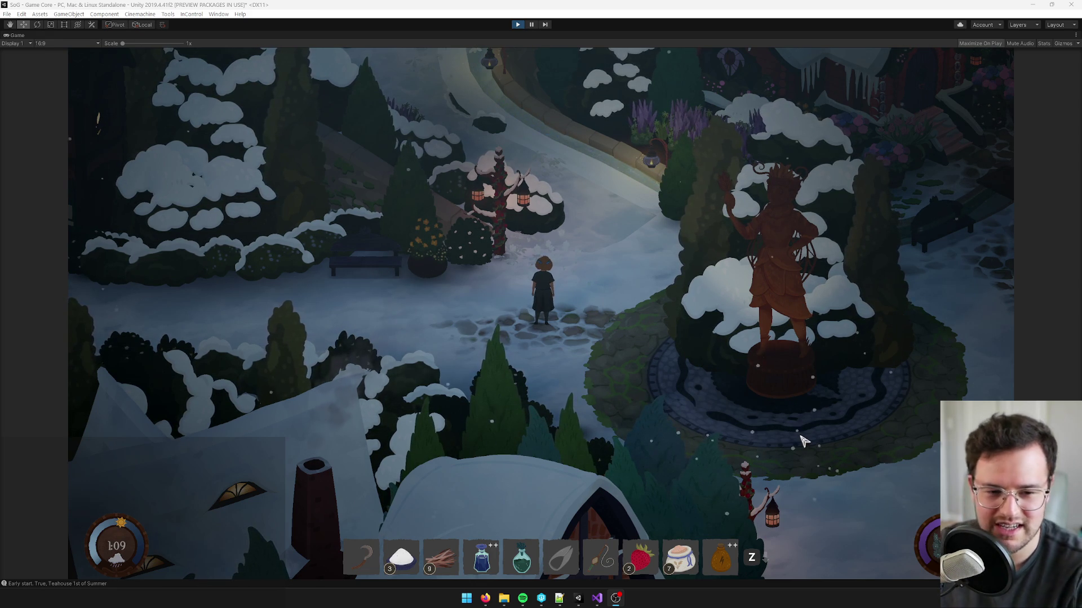
{"action": "key", "text": "a"}
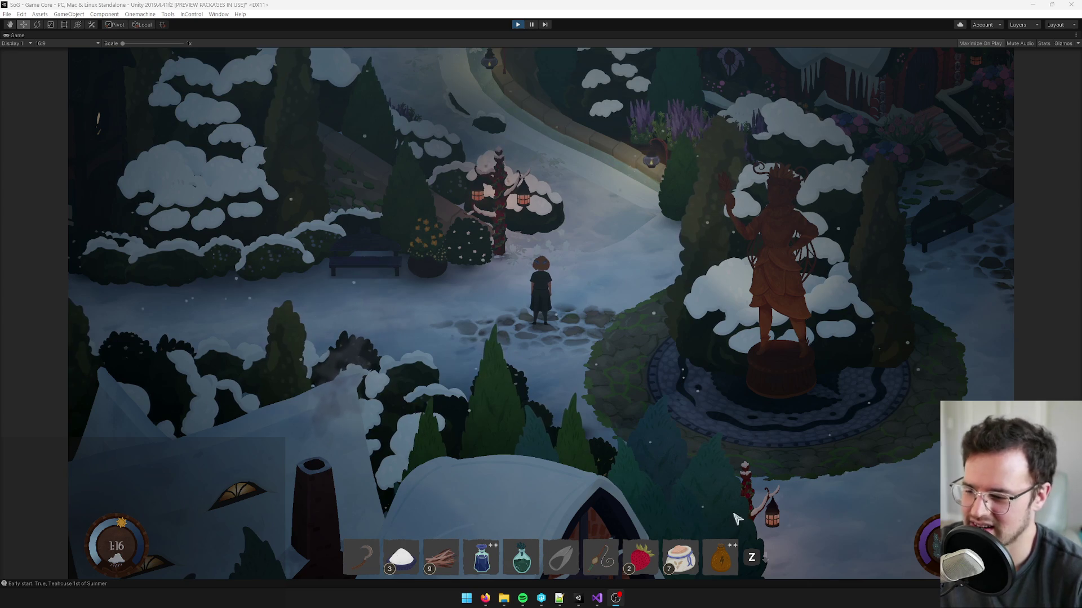
{"action": "mouse_move", "coordinate": [523, 601]}
{"action": "mouse_move", "coordinate": [596, 601]}
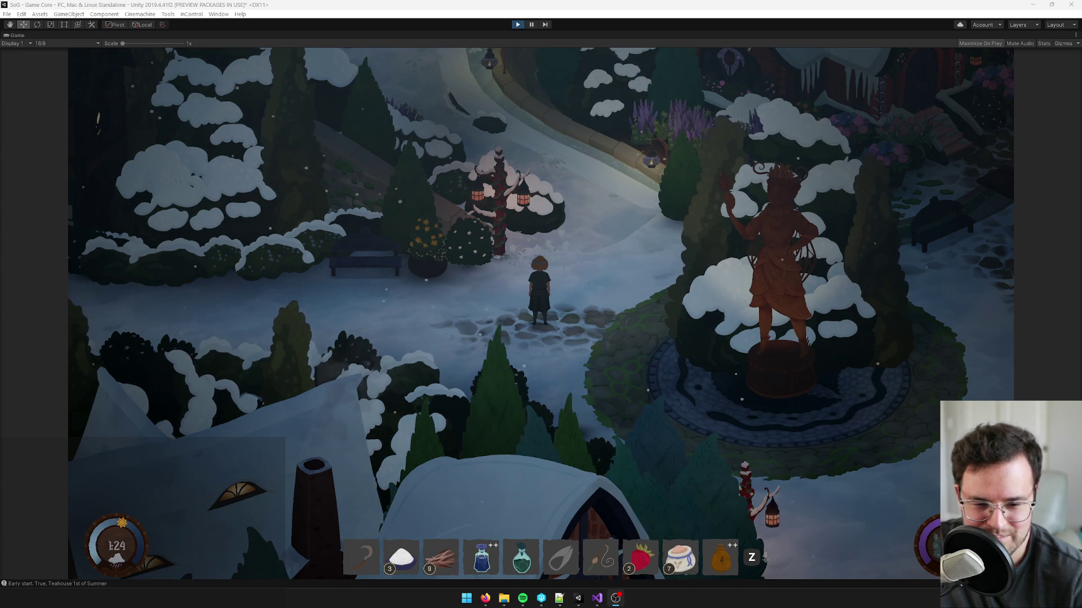
{"action": "left_click", "coordinate": [566, 384]}
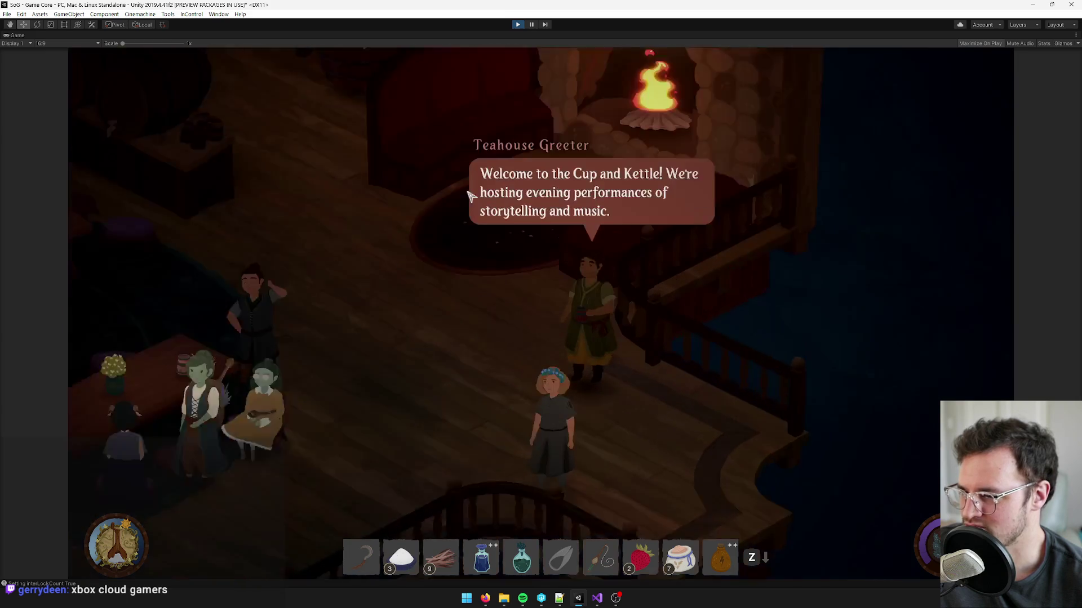
- Dismiss the teahouse greeter's dialogue, un-maximize the Game view and switch to the Scene view
{"action": "left_click", "coordinate": [493, 183]}
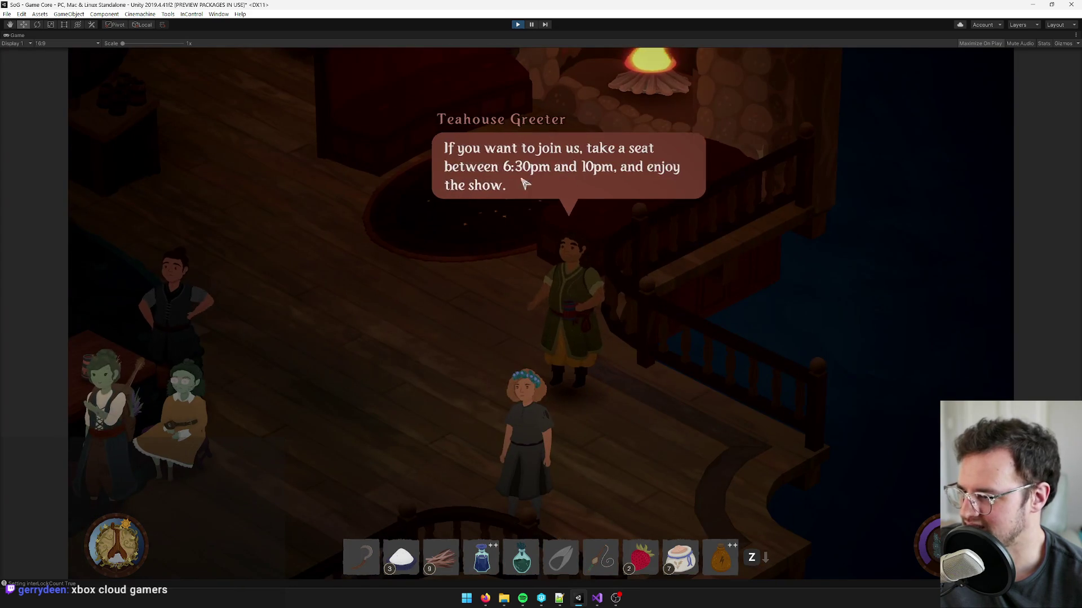
{"action": "left_click", "coordinate": [482, 175]}
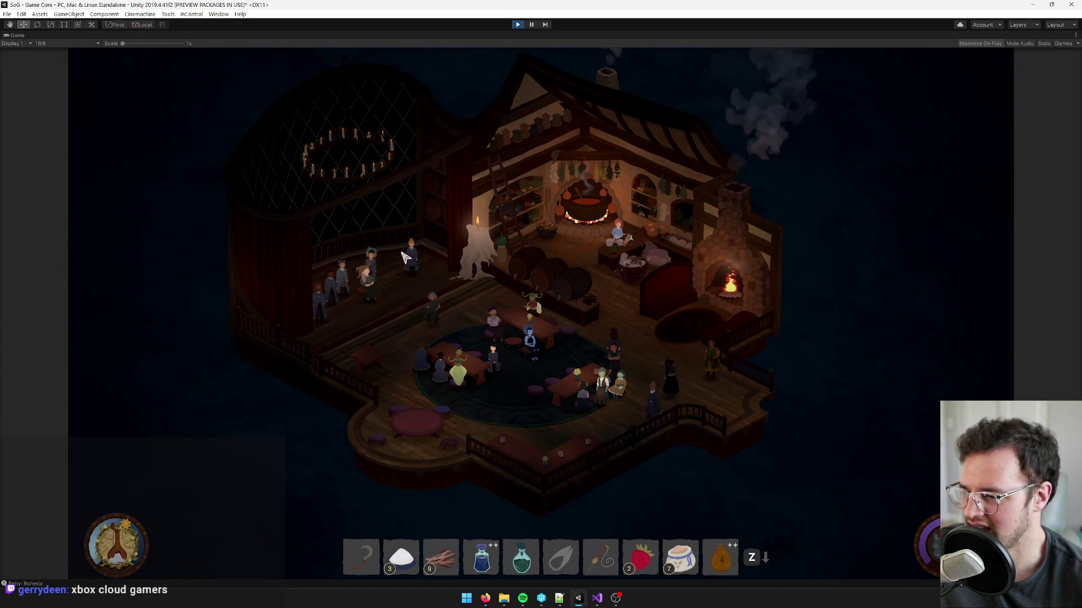
{"action": "right_click", "coordinate": [17, 35]}
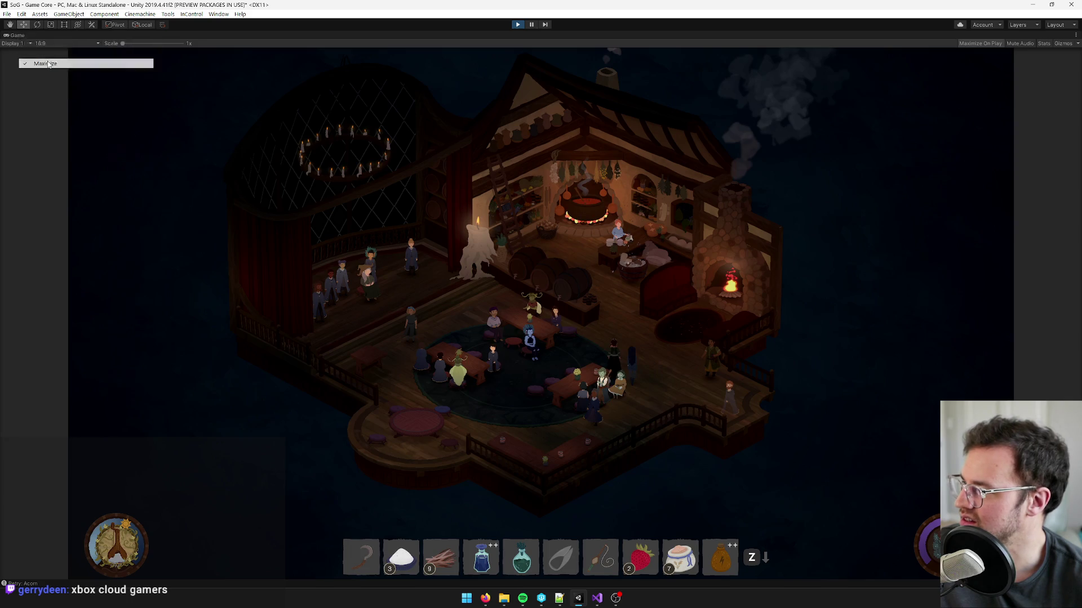
{"action": "left_click", "coordinate": [48, 64]}
{"action": "left_click", "coordinate": [16, 35]}
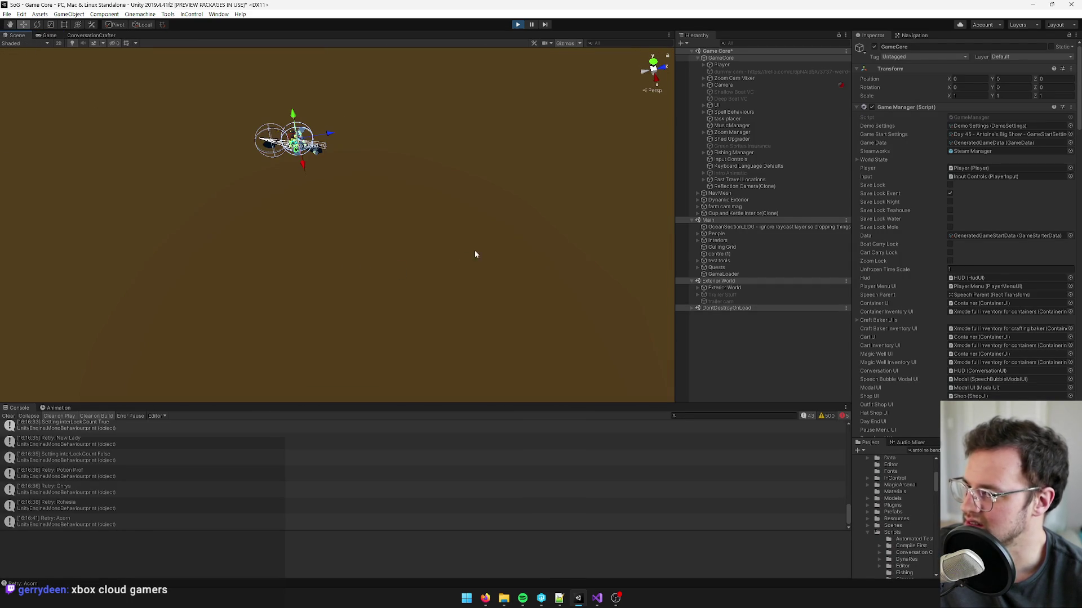
- Select the Player, frame and zoom on it in the Scene view, then return to Game
{"action": "left_click", "coordinate": [714, 65]}
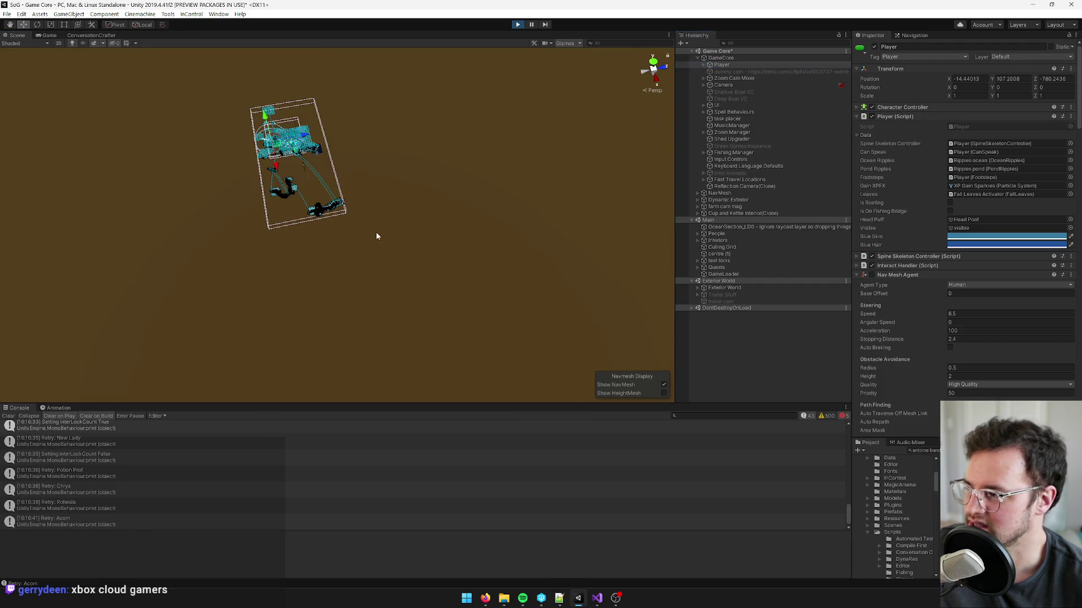
{"action": "key", "text": "f"}
{"action": "scroll", "coordinate": [365, 288], "scroll_direction": "down", "scroll_amount": 10}
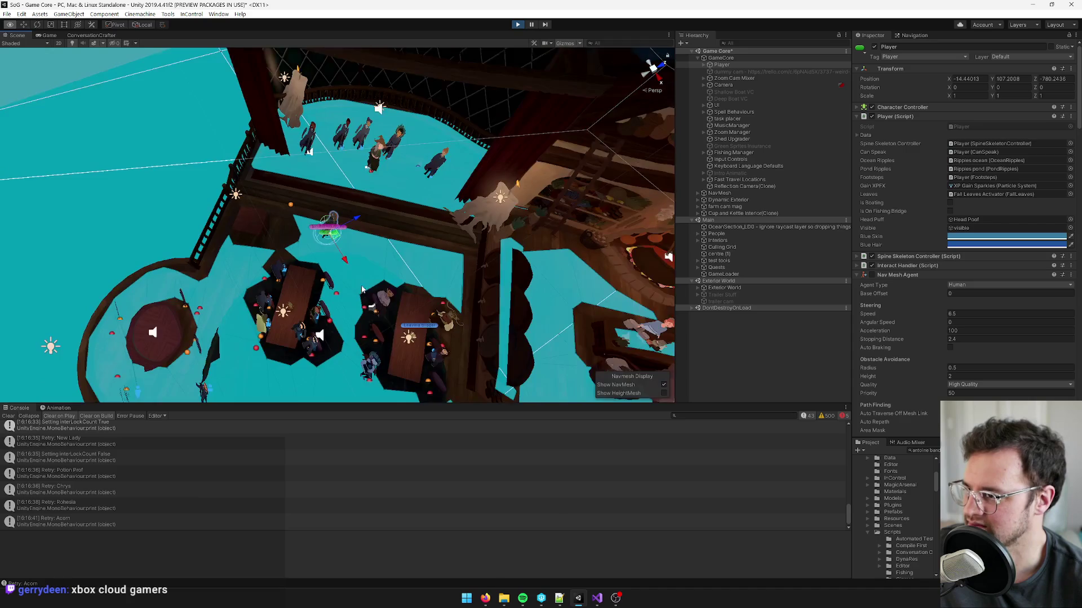
{"action": "scroll", "coordinate": [362, 284], "scroll_direction": "up", "scroll_amount": 5}
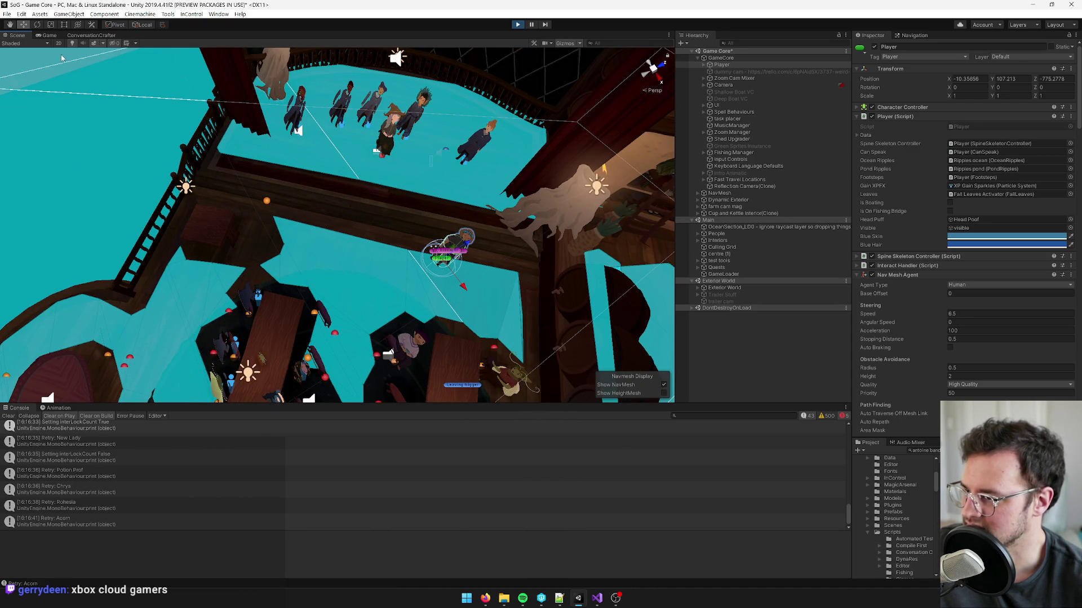
{"action": "left_click", "coordinate": [46, 36]}
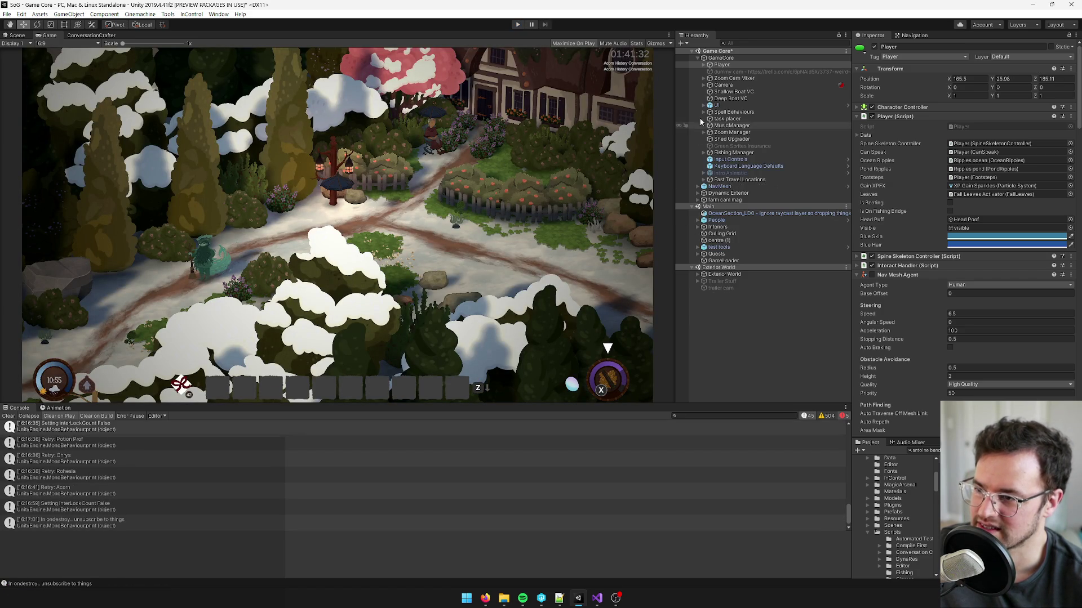
- Search the Project for 'band t:npc' schedules and open Mary's waiting-for-band-practice schedule
{"action": "left_click", "coordinate": [915, 450]}
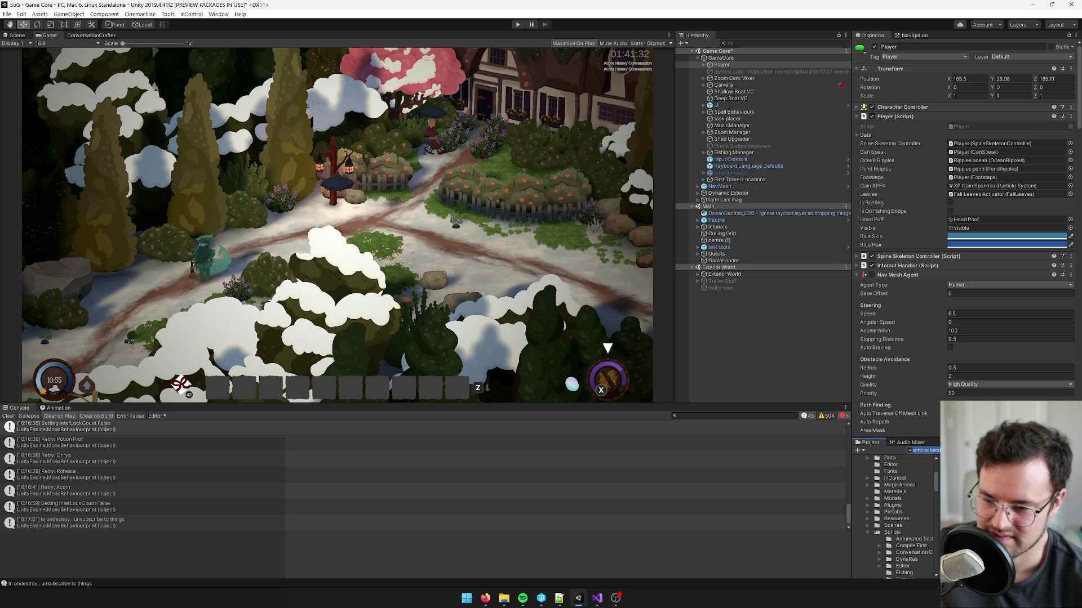
{"action": "key", "text": "Down"}
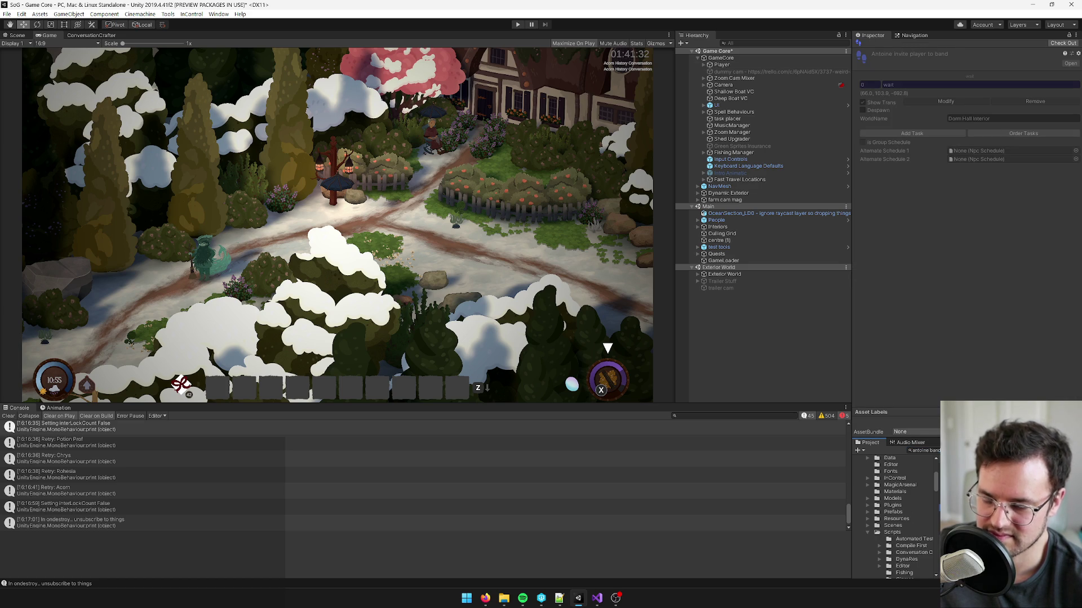
{"action": "key", "text": "ctrl+a"}
{"action": "type", "text": "teahouse"}
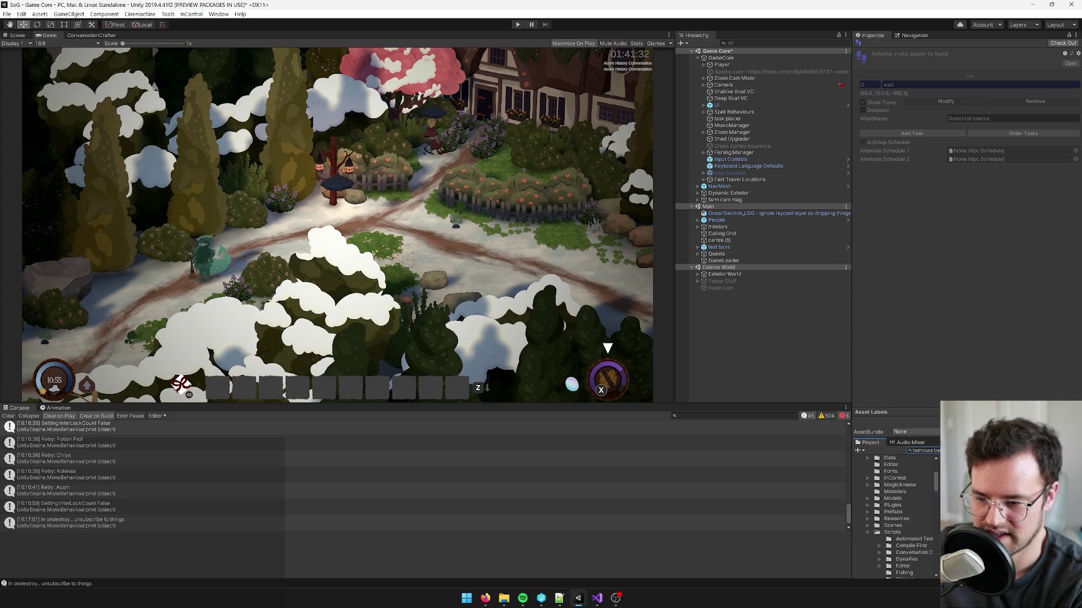
{"action": "type", "text": "b"}
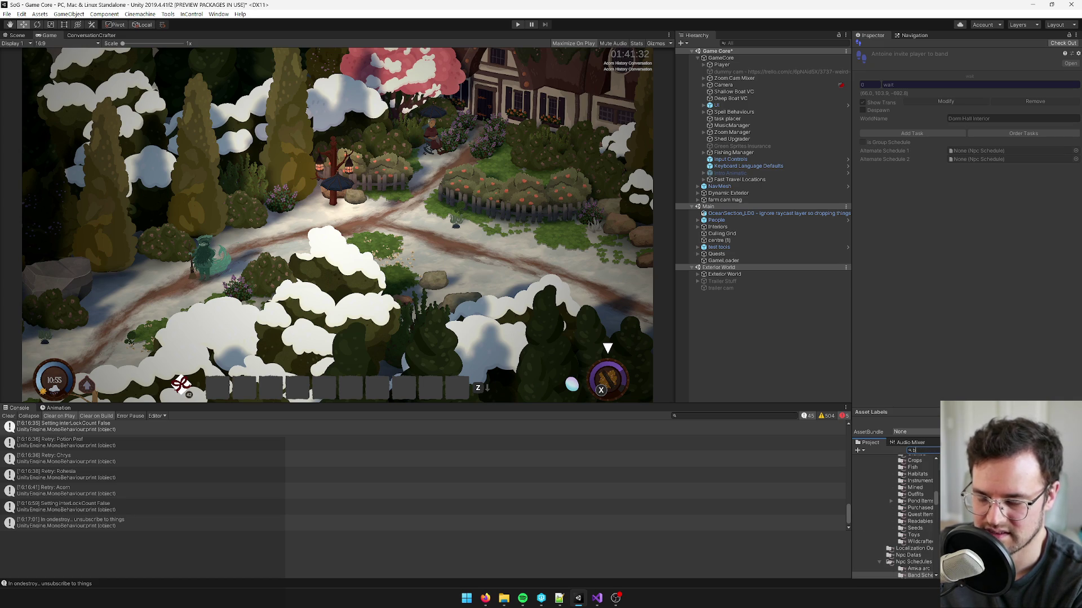
{"action": "type", "text": "and t:n"}
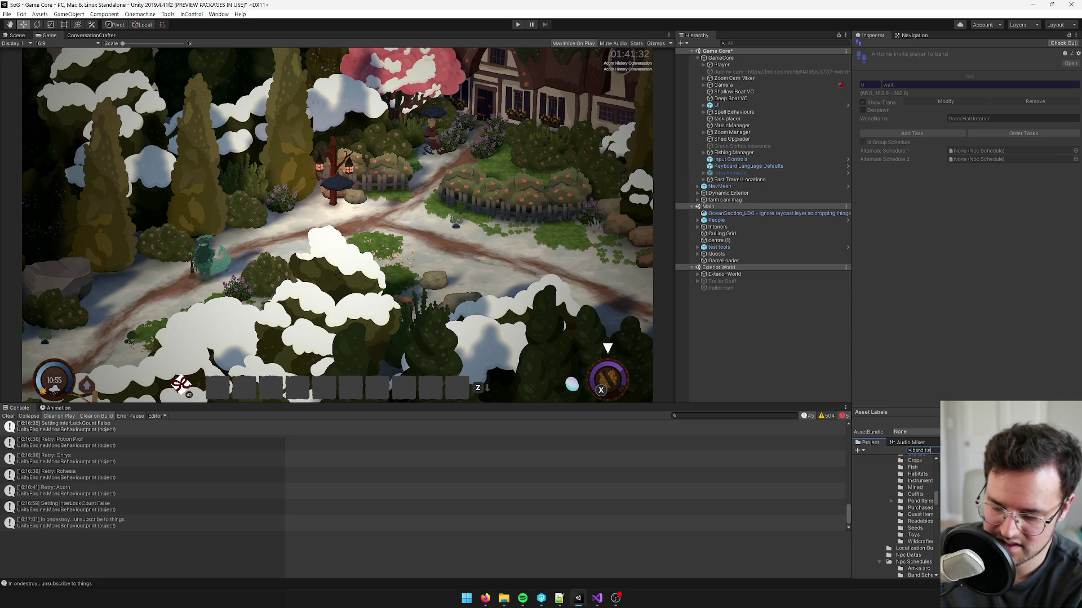
{"action": "type", "text": "pcsc"}
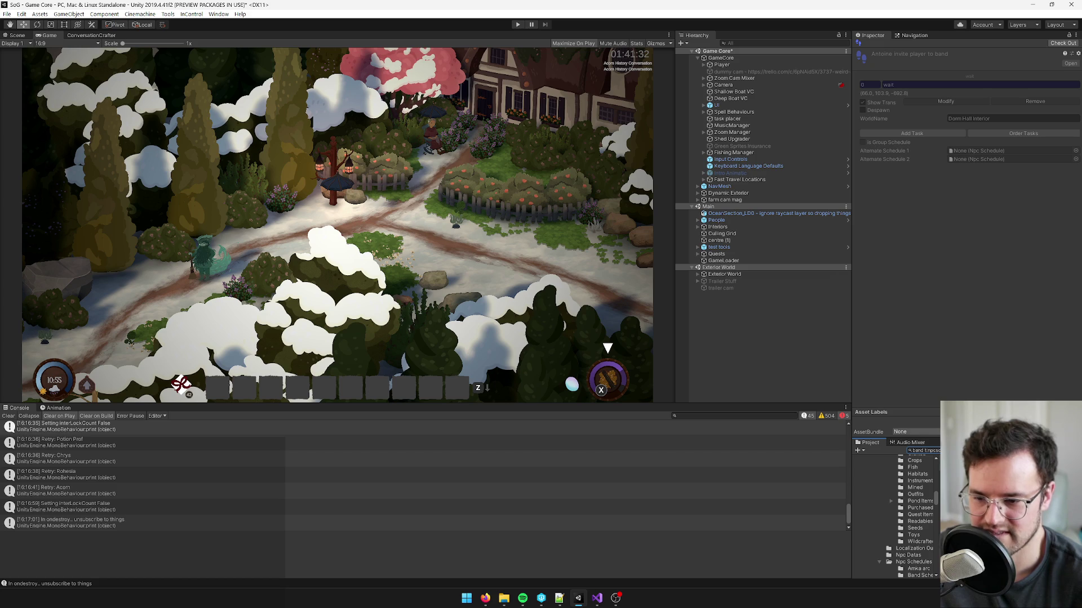
{"action": "left_click_drag", "start_coordinate": [896, 438], "coordinate": [901, 349]}
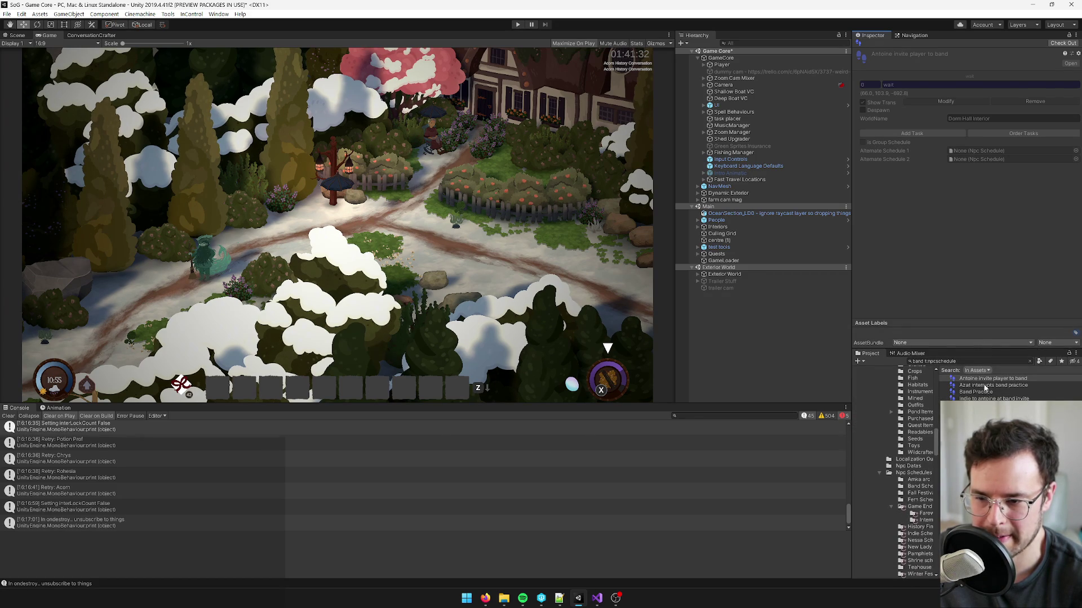
{"action": "left_click", "coordinate": [981, 405]}
- Change the Project search back to 'teahouse' and restart the play session
{"action": "left_click", "coordinate": [929, 365]}
{"action": "key", "text": "BackSpace"}
{"action": "key", "text": "BackSpace"}
{"action": "key", "text": "BackSpace"}
{"action": "type", "text": "teahouse"}
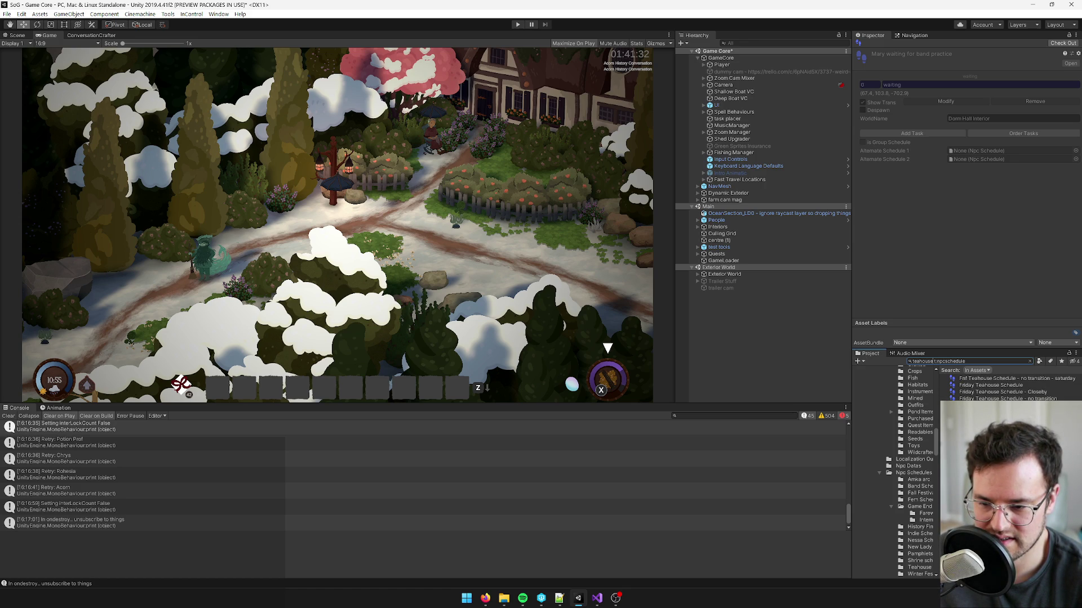
{"action": "left_click", "coordinate": [517, 24]}
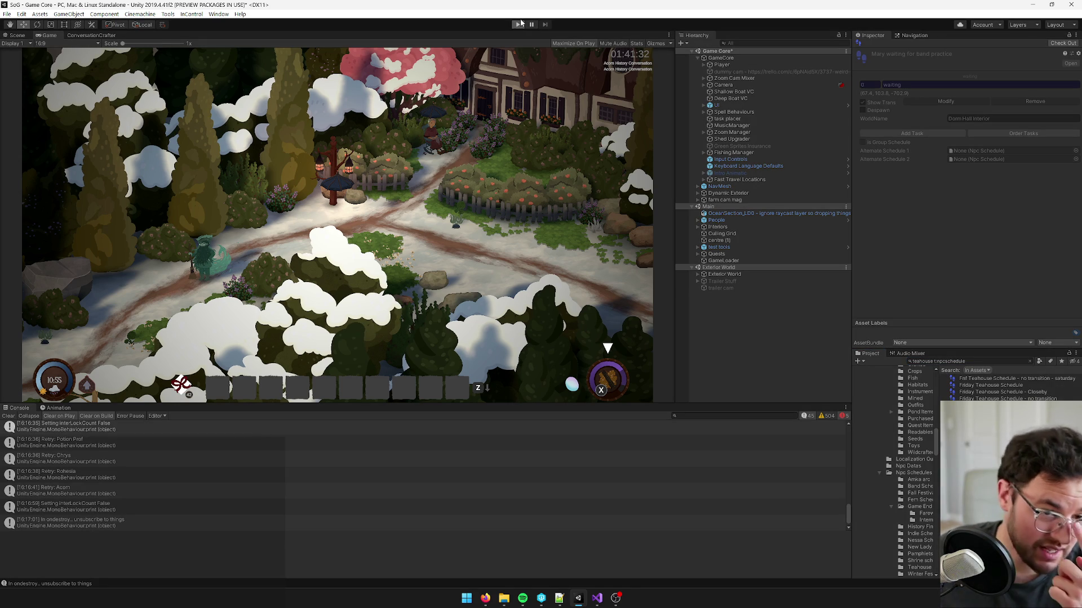
{"action": "left_click", "coordinate": [518, 24]}
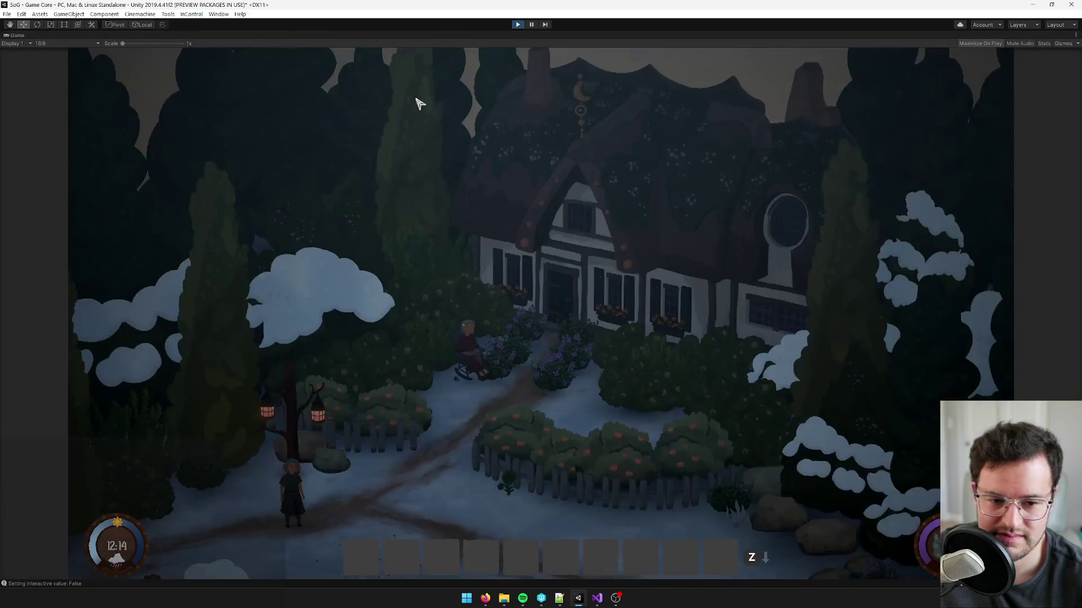
- Walk the player past the statue into the teahouse and restore the full editor layout
{"action": "key", "text": "d"}
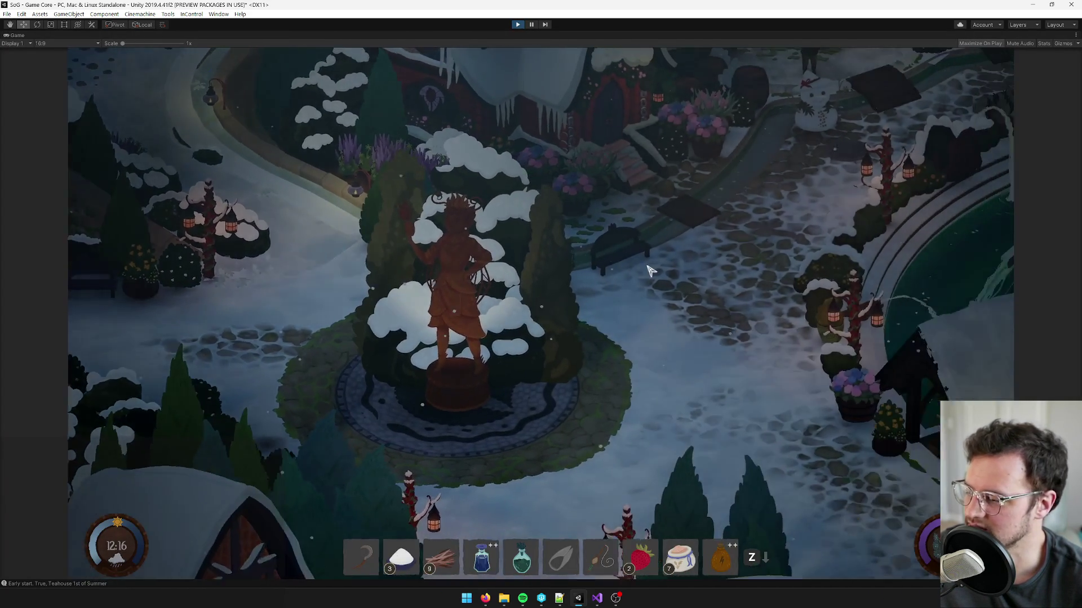
{"action": "key", "text": "w"}
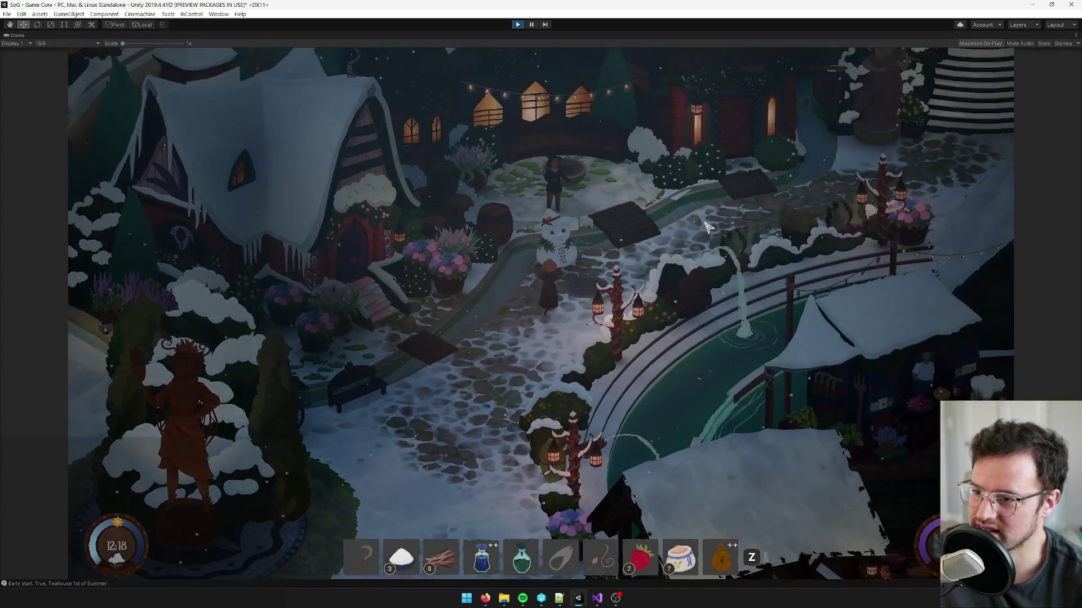
{"action": "key", "text": "w"}
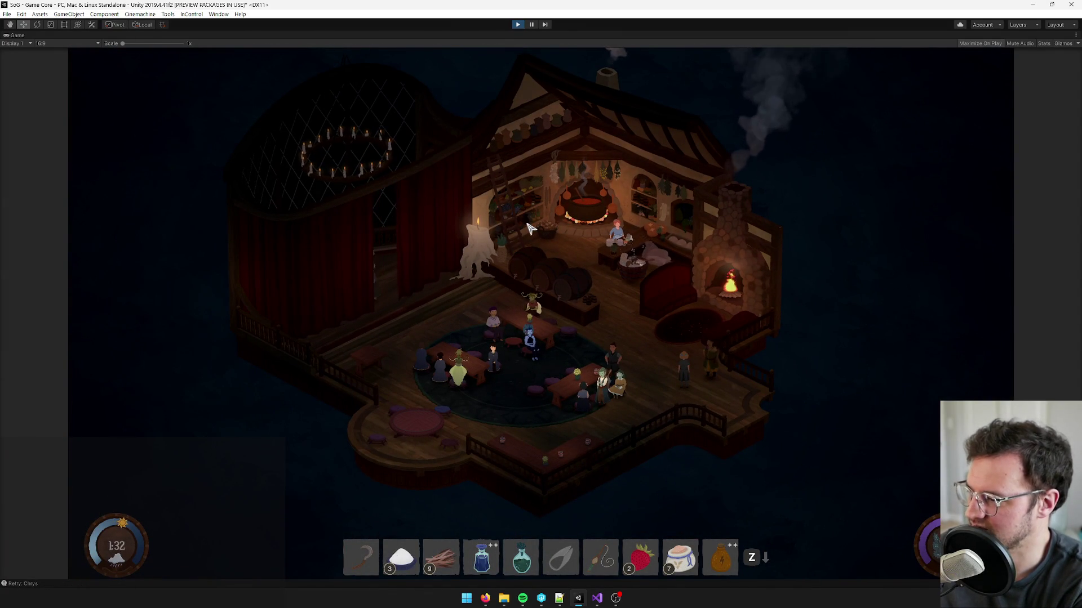
{"action": "right_click", "coordinate": [16, 35]}
{"action": "left_click", "coordinate": [47, 65]}
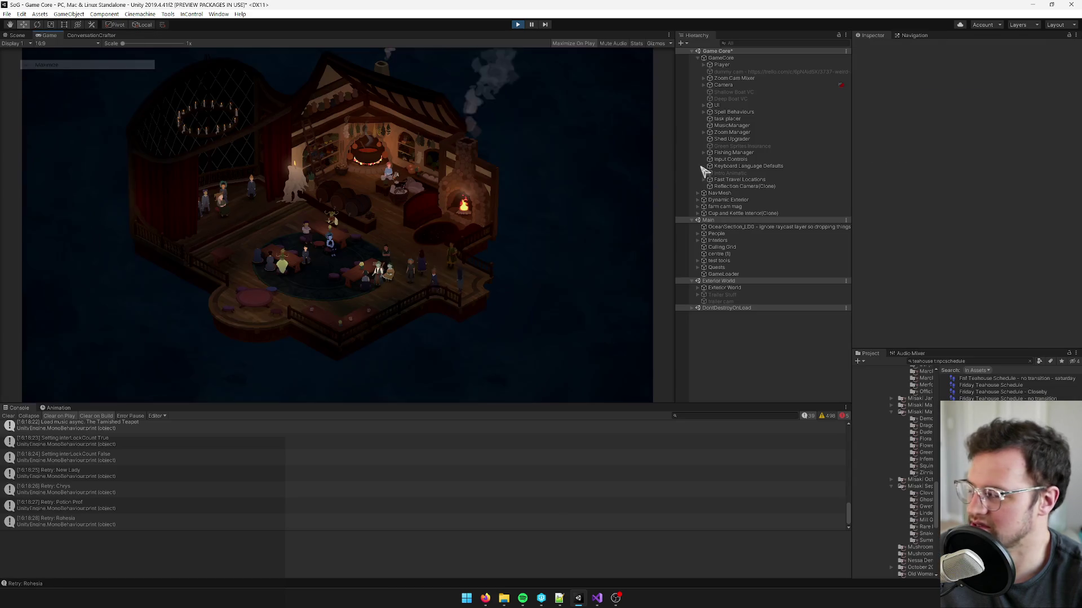
- Find Zale via a 'zale' Hierarchy search, check his Big Show schedule, then stop play mode
{"action": "left_click", "coordinate": [742, 44]}
{"action": "type", "text": "zale"}
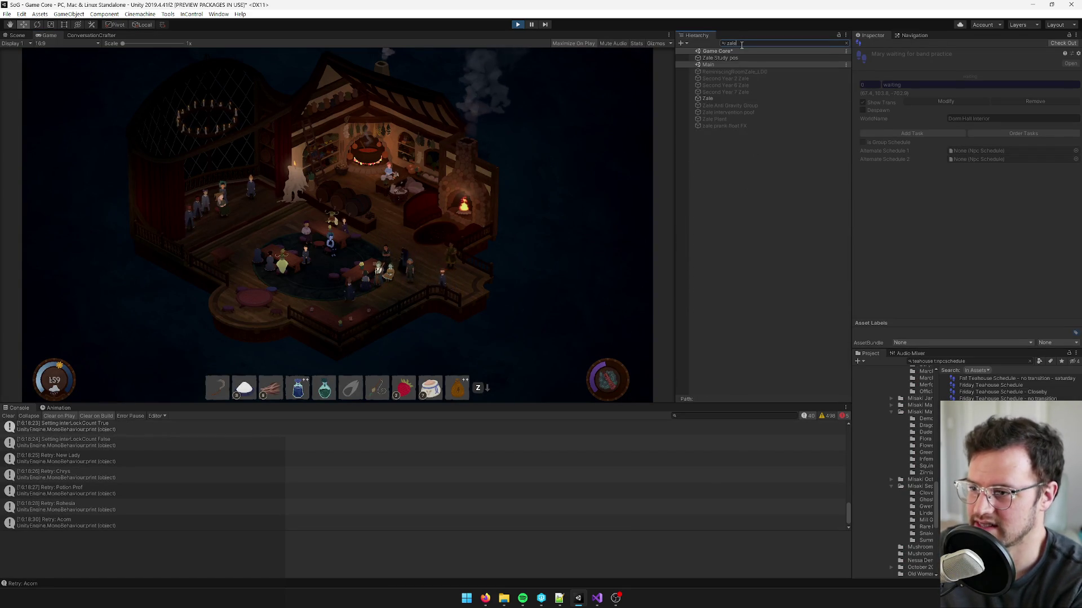
{"action": "left_click", "coordinate": [732, 98]}
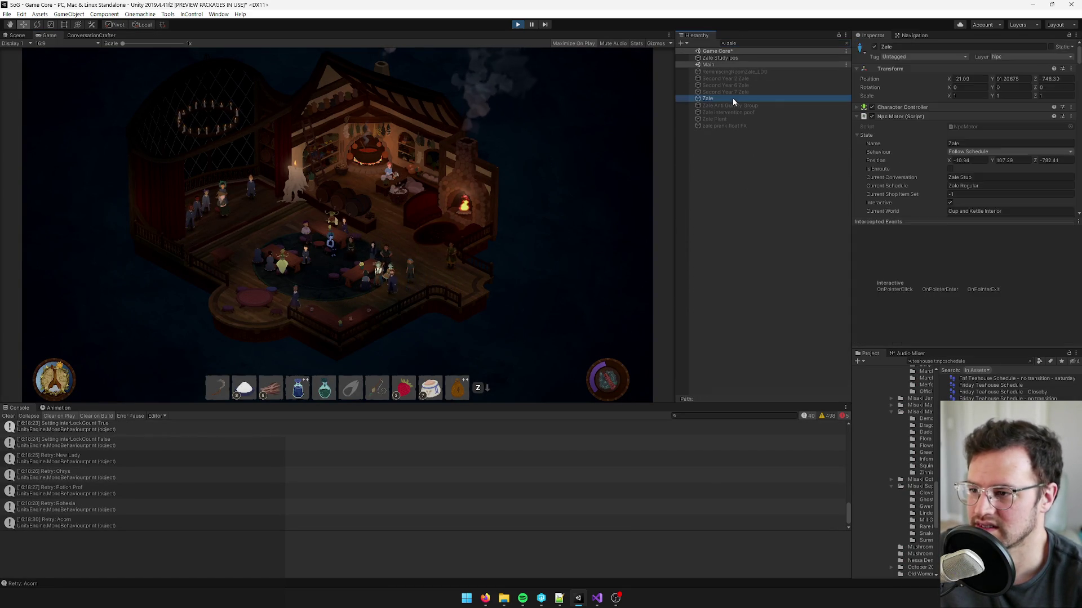
{"action": "scroll", "coordinate": [954, 125], "scroll_direction": "down", "scroll_amount": 3}
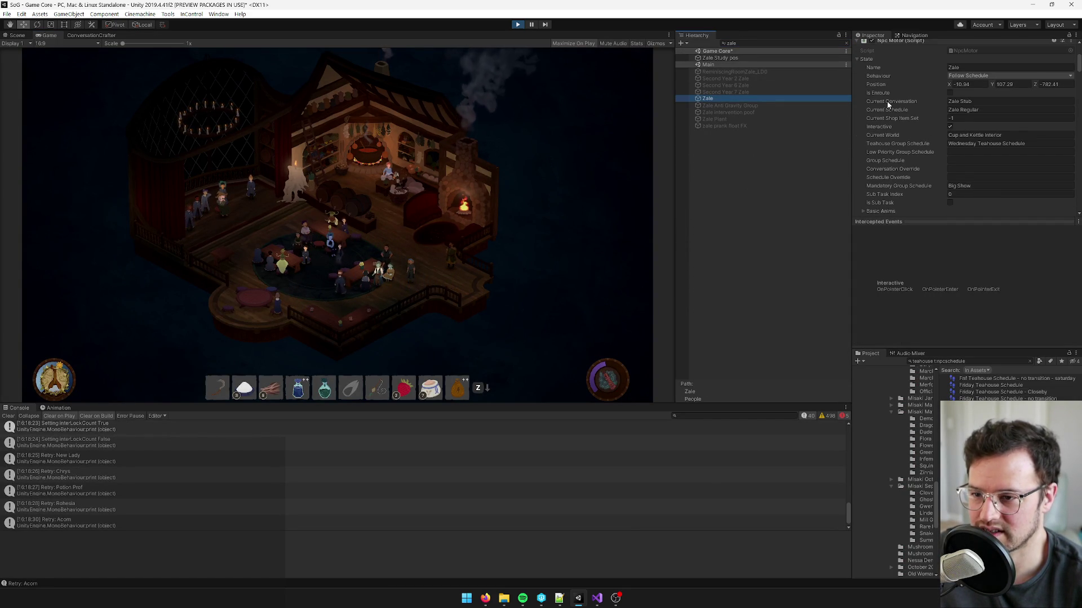
{"action": "scroll", "coordinate": [981, 109], "scroll_direction": "down", "scroll_amount": 3}
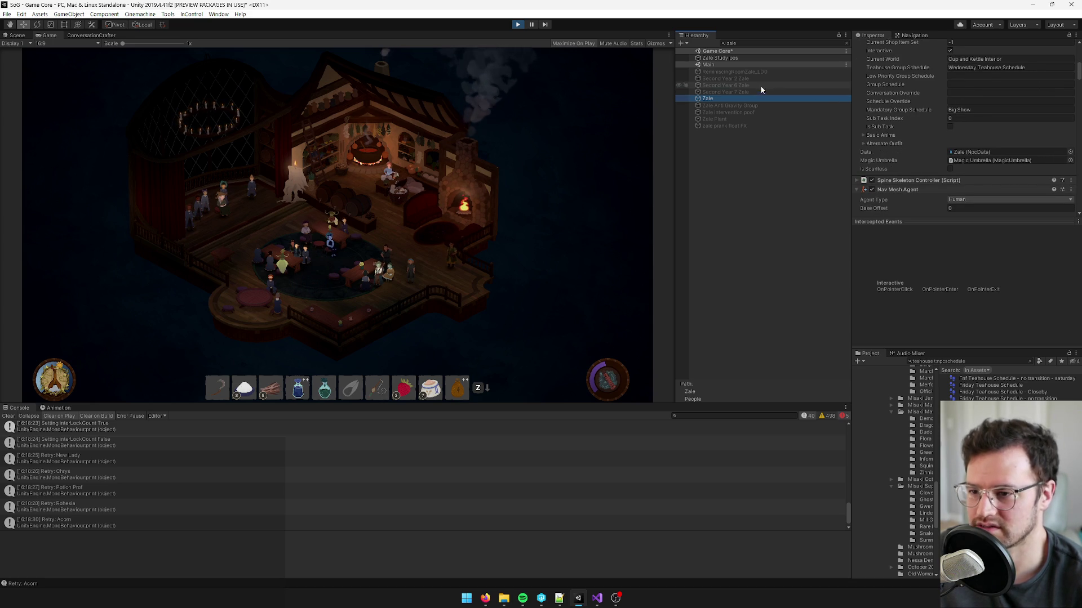
{"action": "left_click", "coordinate": [360, 146]}
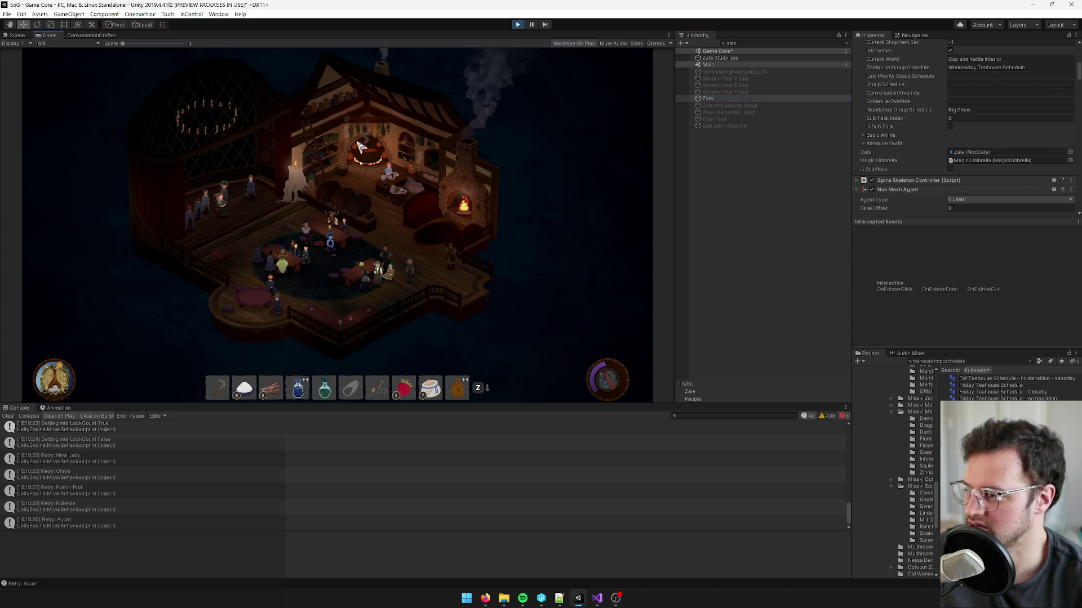
{"action": "scroll", "coordinate": [325, 153], "scroll_direction": "up", "scroll_amount": 3}
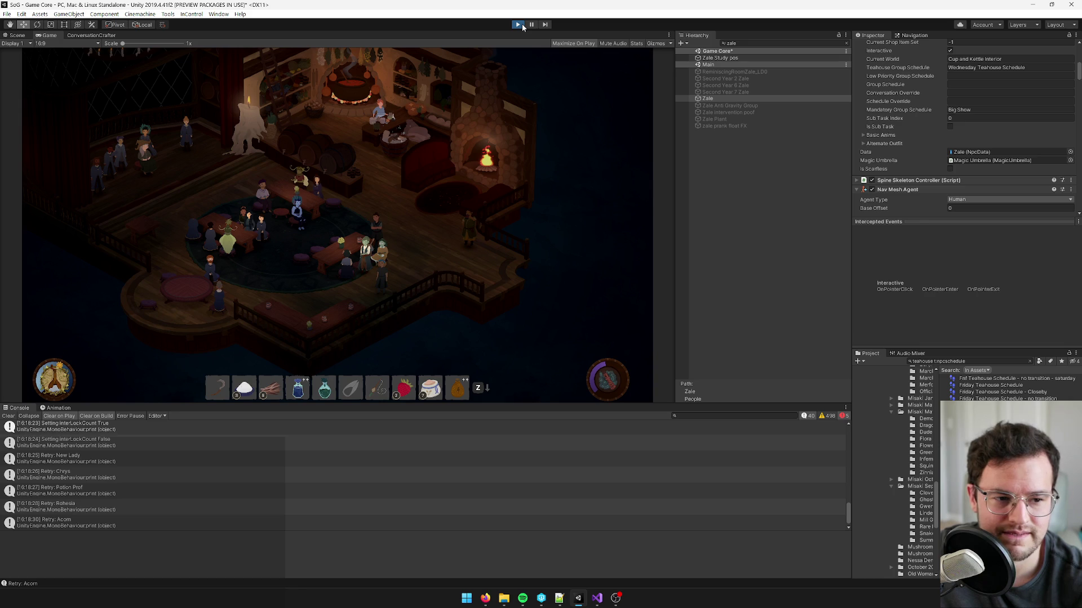
{"action": "left_click", "coordinate": [521, 25]}
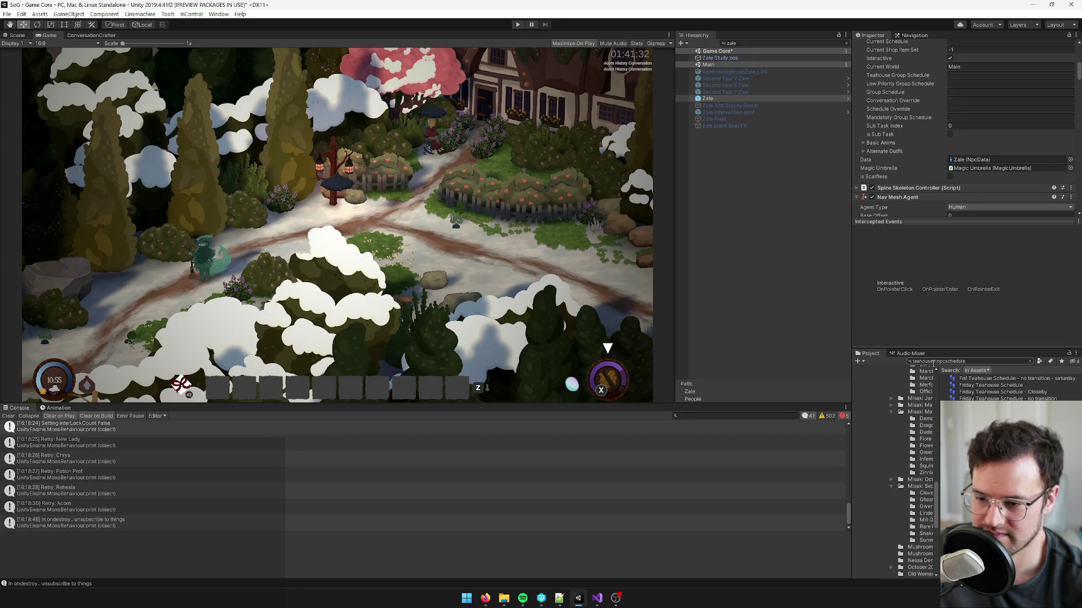
- Find the 'big show' schedule, check it out, and open Indie's task placer for editing
{"action": "type", "text": "big show"}
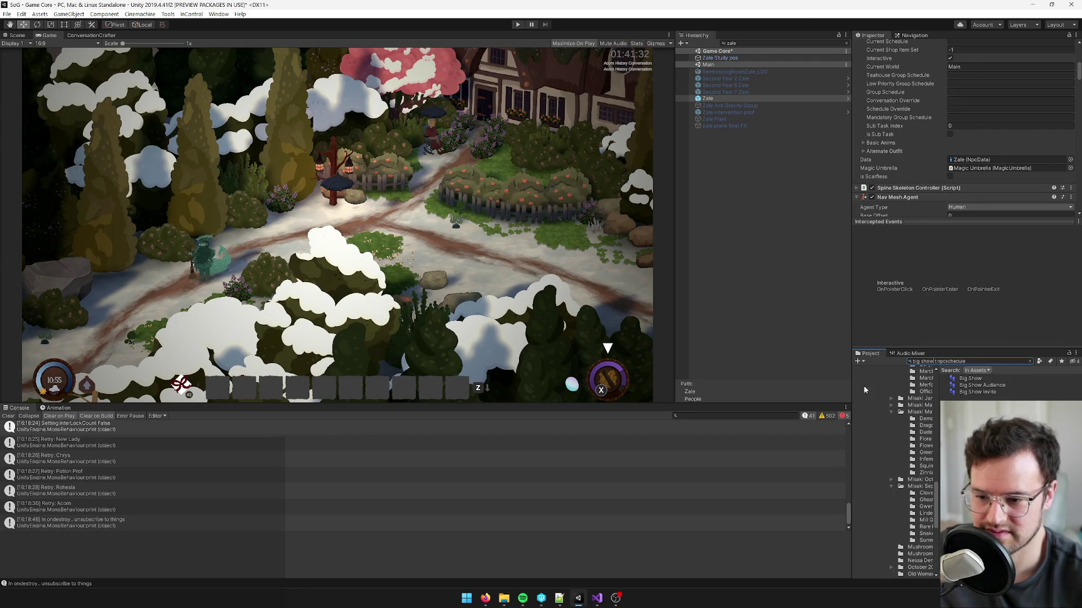
{"action": "left_click", "coordinate": [969, 380]}
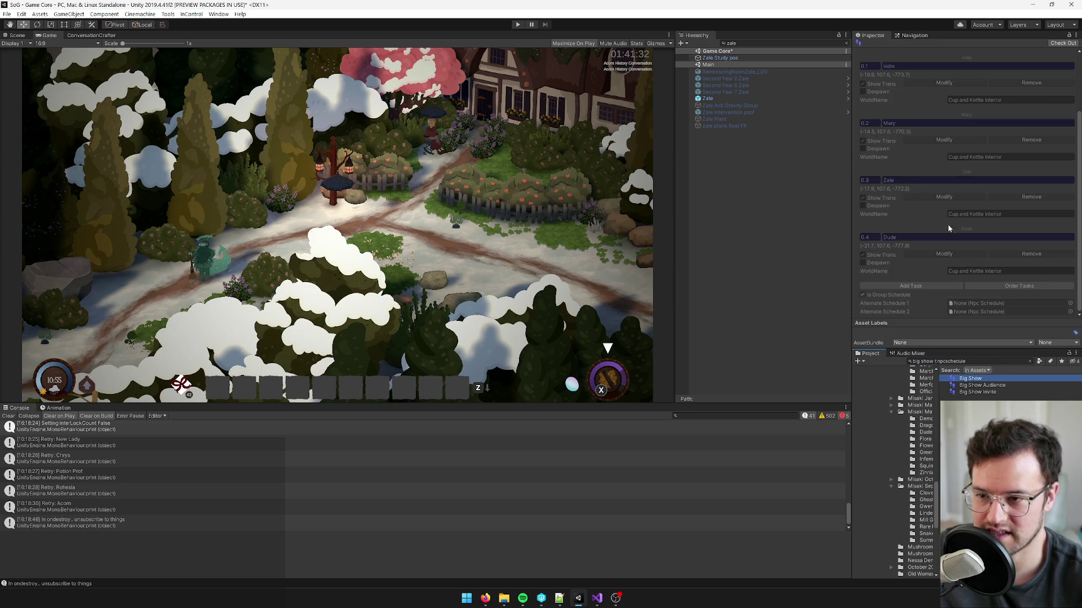
{"action": "scroll", "coordinate": [1056, 60], "scroll_direction": "up", "scroll_amount": 3}
{"action": "left_click", "coordinate": [1062, 43]}
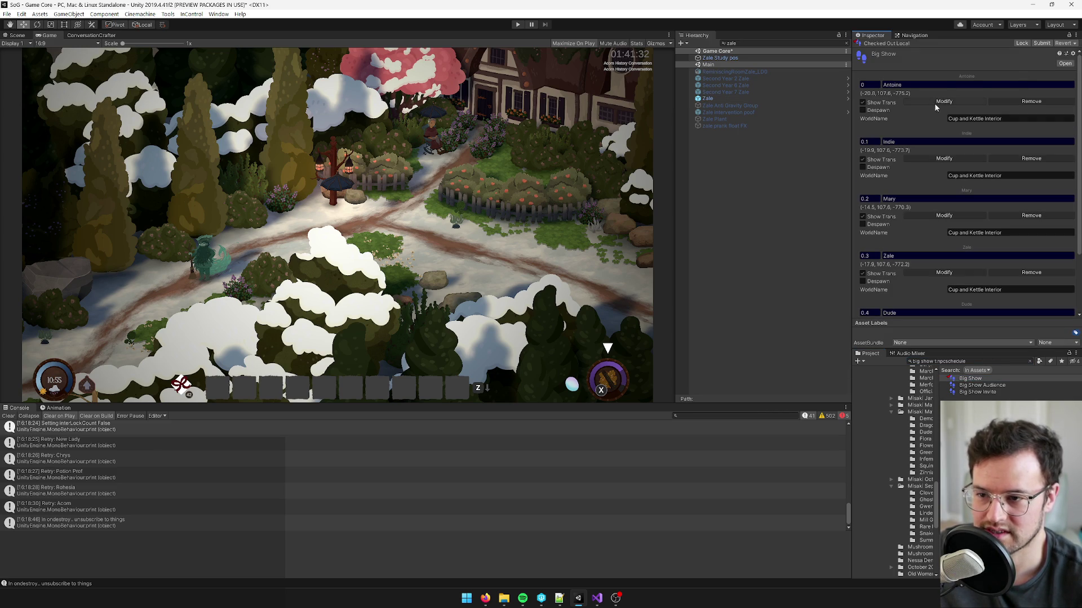
{"action": "left_click", "coordinate": [935, 159]}
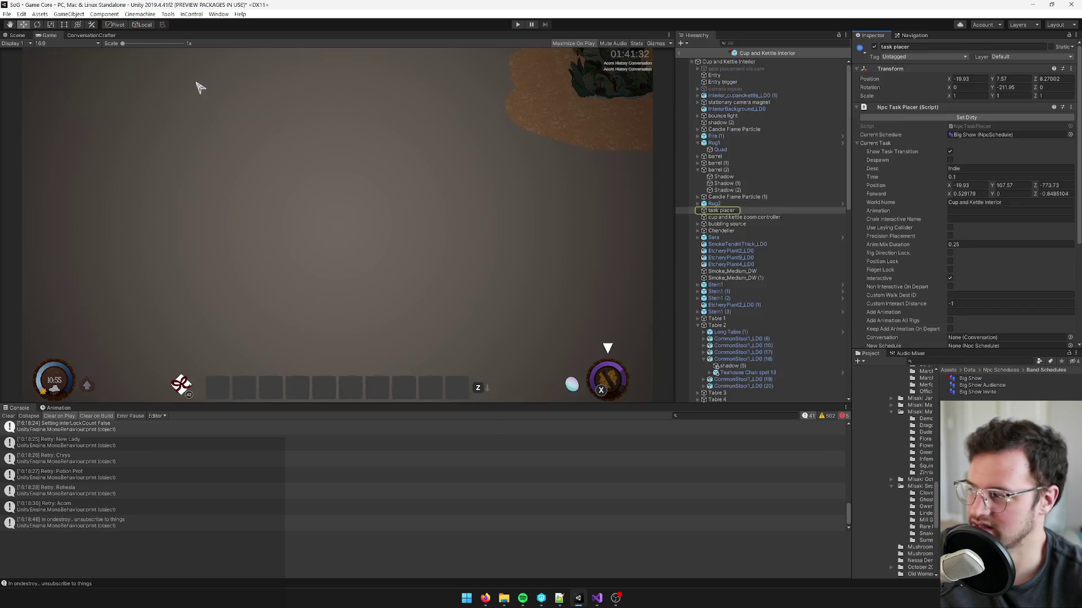
- Rotate Indie's Big Show task placer to a new facing on the teahouse stage
{"action": "left_click", "coordinate": [17, 36]}
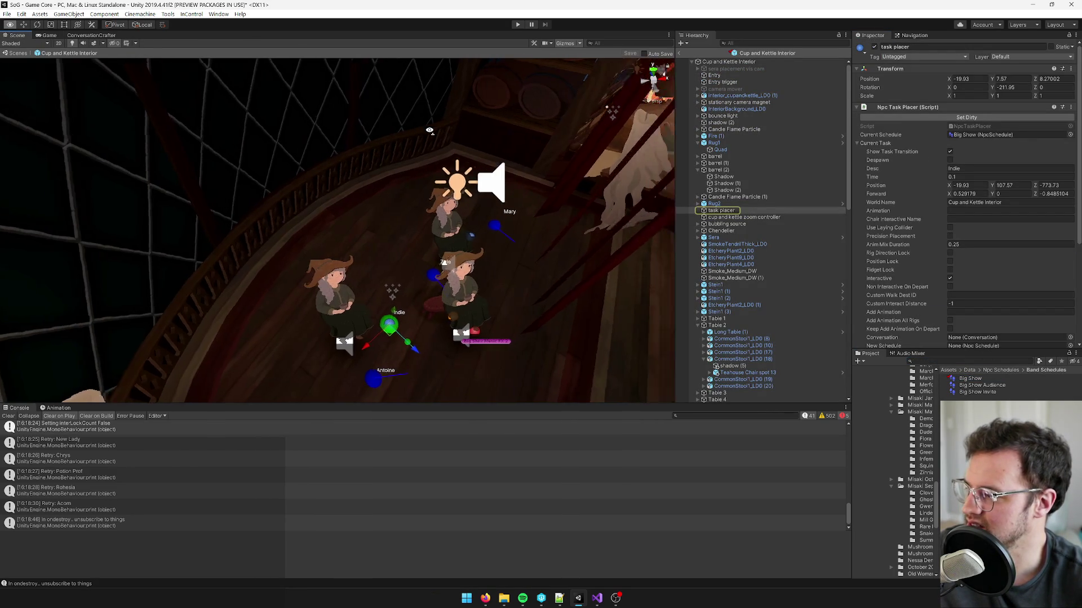
{"action": "scroll", "coordinate": [338, 231], "scroll_direction": "up", "scroll_amount": 3}
{"action": "mouse_move", "coordinate": [475, 176]}
{"action": "left_mouse_down"}
{"action": "mouse_move", "coordinate": [494, 133]}
{"action": "mouse_move", "coordinate": [424, 217]}
{"action": "mouse_move", "coordinate": [412, 218]}
{"action": "mouse_move", "coordinate": [485, 183]}
{"action": "mouse_move", "coordinate": [238, 259]}
{"action": "mouse_move", "coordinate": [489, 199]}
{"action": "mouse_move", "coordinate": [279, 117]}
{"action": "left_mouse_up"}
{"action": "key", "text": "e"}
{"action": "left_click_drag", "start_coordinate": [318, 162], "coordinate": [417, 160]}
{"action": "left_click_drag", "start_coordinate": [397, 213], "coordinate": [407, 221]}
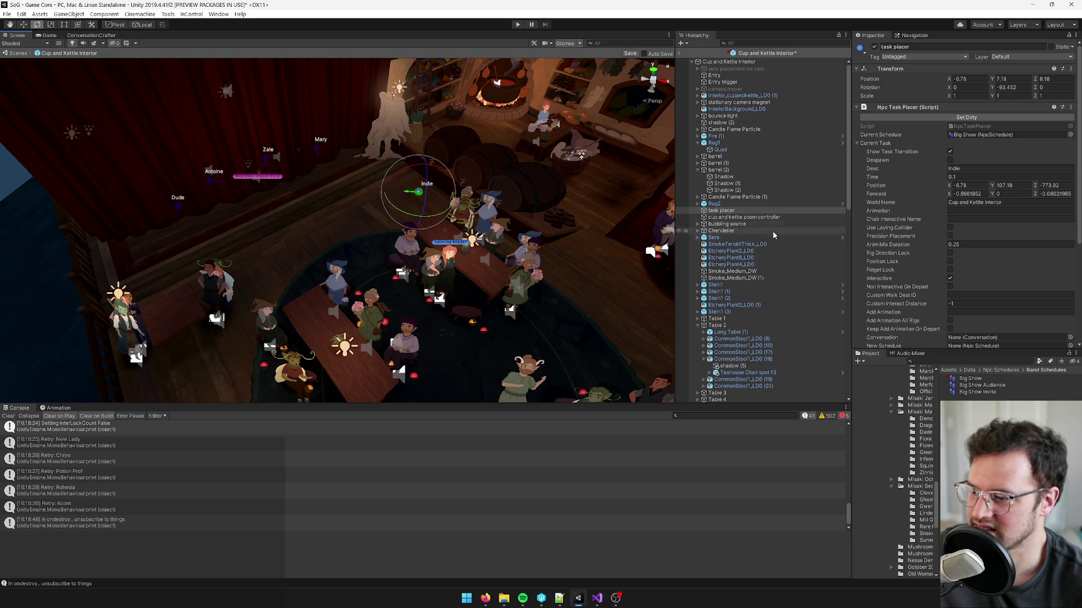
{"action": "scroll", "coordinate": [987, 280], "scroll_direction": "down", "scroll_amount": 5}
{"action": "scroll", "coordinate": [965, 281], "scroll_direction": "up", "scroll_amount": 10}
- Mark Indie's task placer dirty and return to the Big Show schedule
{"action": "left_click", "coordinate": [966, 117]}
{"action": "scroll", "coordinate": [964, 225], "scroll_direction": "down", "scroll_amount": 5}
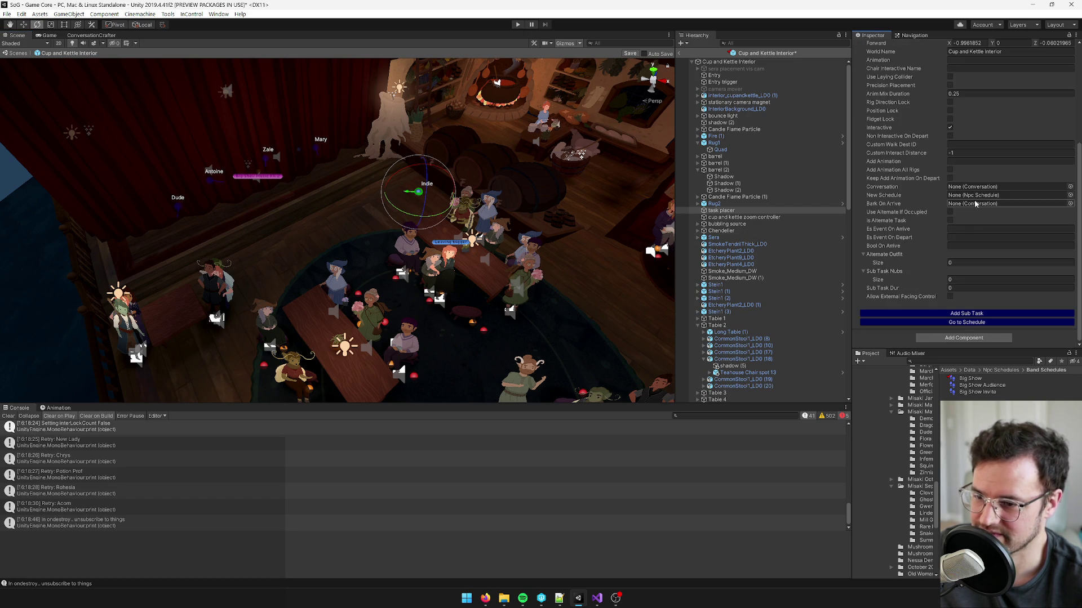
{"action": "left_click", "coordinate": [965, 322]}
{"action": "scroll", "coordinate": [937, 109], "scroll_direction": "up", "scroll_amount": 2}
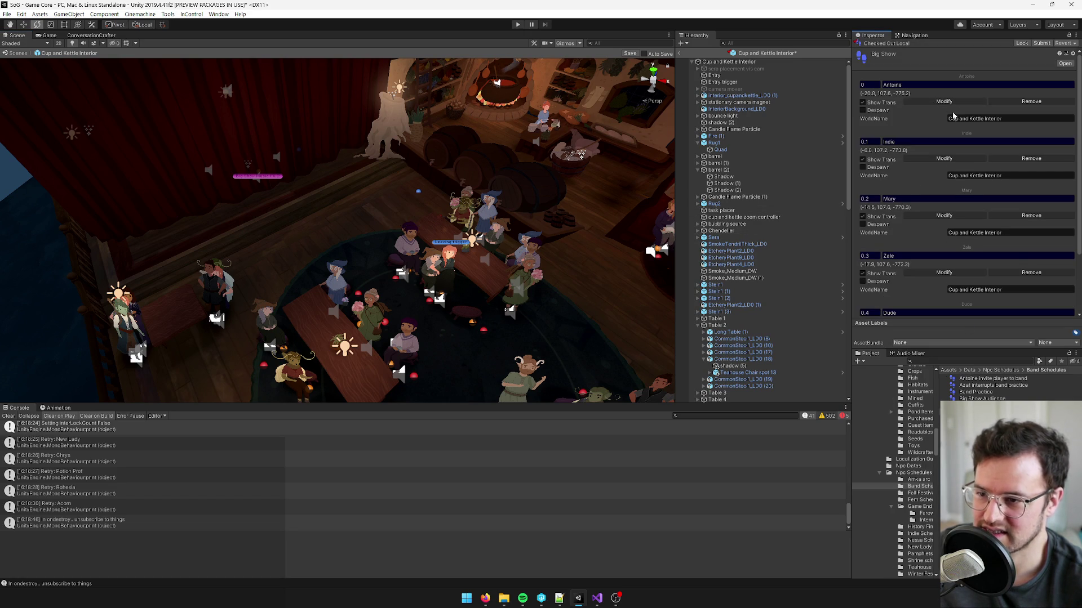
- Open Dude's Big Show task placer, saving the modified prefab
{"action": "scroll", "coordinate": [946, 119], "scroll_direction": "down", "scroll_amount": 3}
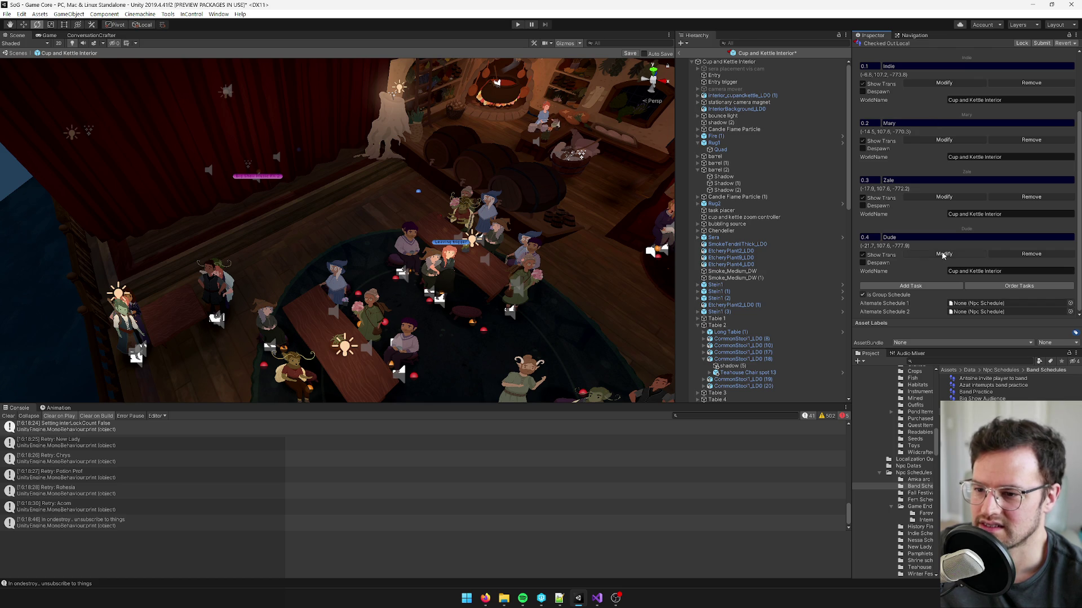
{"action": "left_click", "coordinate": [943, 254]}
{"action": "left_click", "coordinate": [511, 313]}
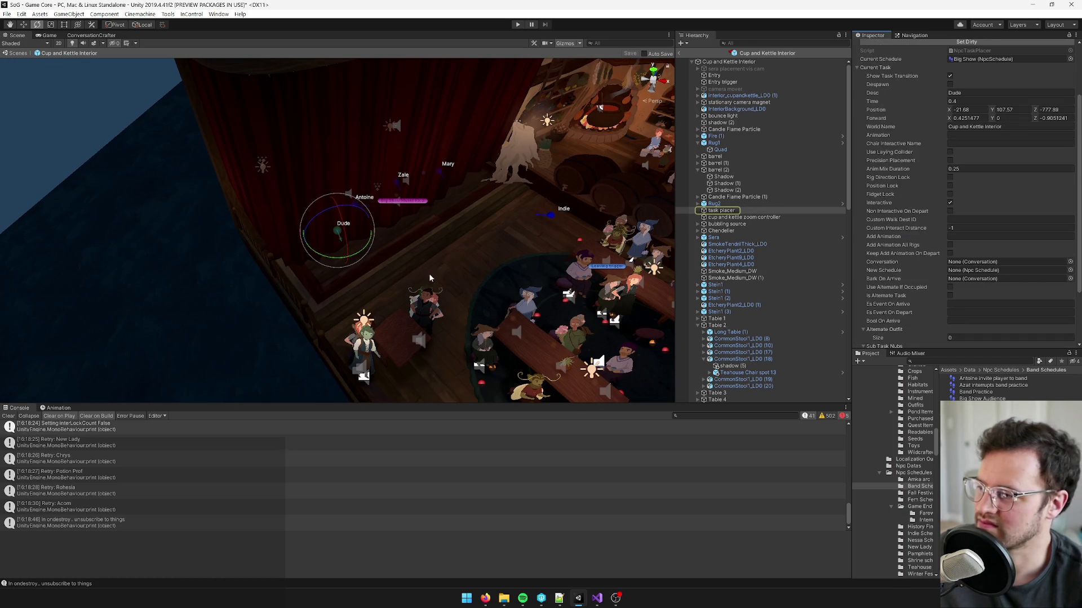
- Turn Dude's placer and move it beside Indie at (-6.26, 107.57, -775.57)
{"action": "left_click_drag", "start_coordinate": [330, 250], "coordinate": [171, 232]}
{"action": "key", "text": "w"}
{"action": "left_click_drag", "start_coordinate": [347, 243], "coordinate": [545, 235]}
{"action": "scroll", "coordinate": [545, 236], "scroll_direction": "up", "scroll_amount": 6}
{"action": "left_click_drag", "start_coordinate": [263, 169], "coordinate": [361, 231]}
{"action": "left_click_drag", "start_coordinate": [427, 284], "coordinate": [383, 259]}
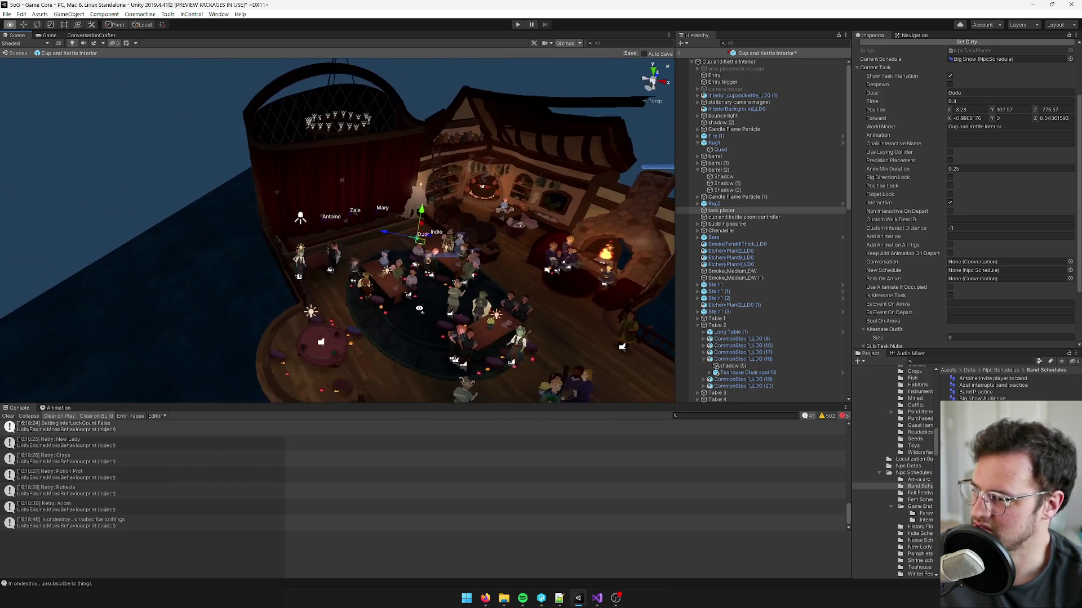
{"action": "scroll", "coordinate": [419, 309], "scroll_direction": "up", "scroll_amount": 10}
{"action": "left_click_drag", "start_coordinate": [418, 291], "coordinate": [383, 211], "text": "alt"}
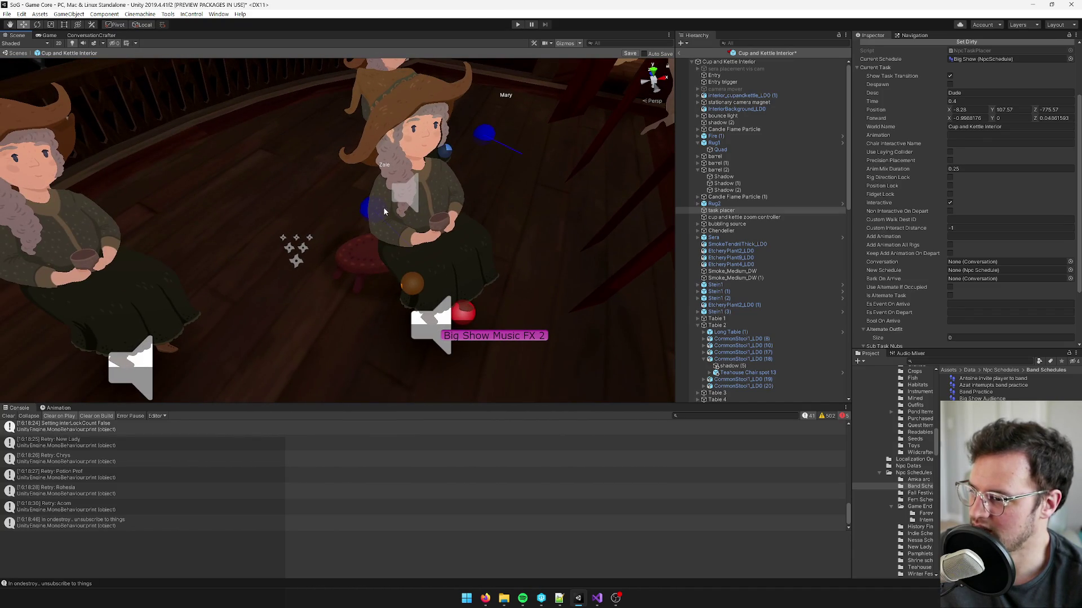
- Select the seated storyteller and the Story 1 object, orbiting close to the storytellers
{"action": "left_click", "coordinate": [385, 212]}
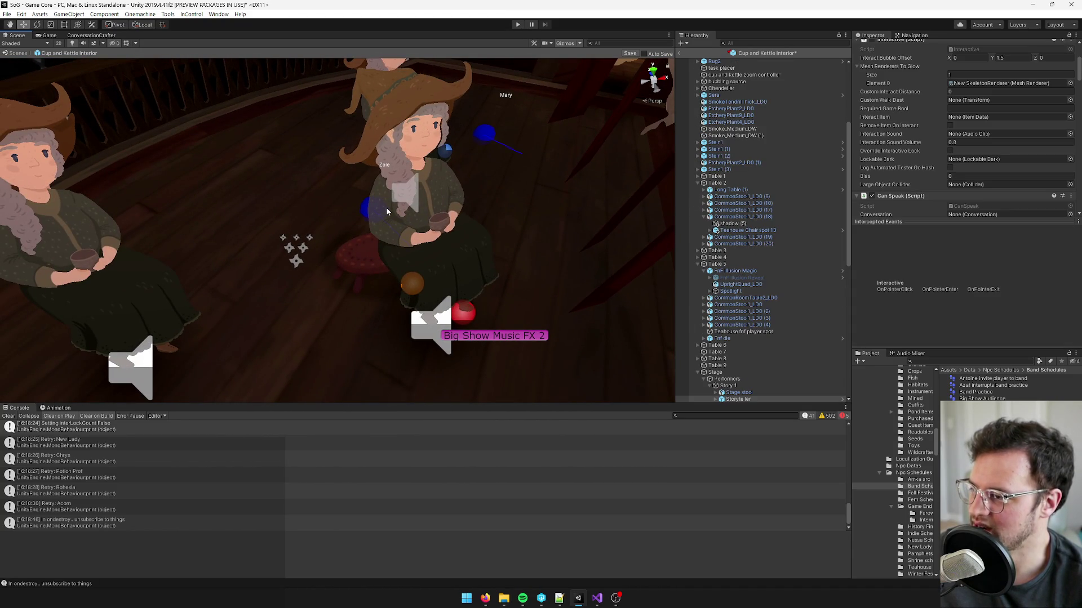
{"action": "left_click", "coordinate": [727, 385]}
{"action": "mouse_move", "coordinate": [394, 225]}
{"action": "left_mouse_down", "text": "alt"}
{"action": "mouse_move", "coordinate": [394, 189]}
{"action": "mouse_move", "coordinate": [394, 214]}
{"action": "left_mouse_up", "text": "alt"}
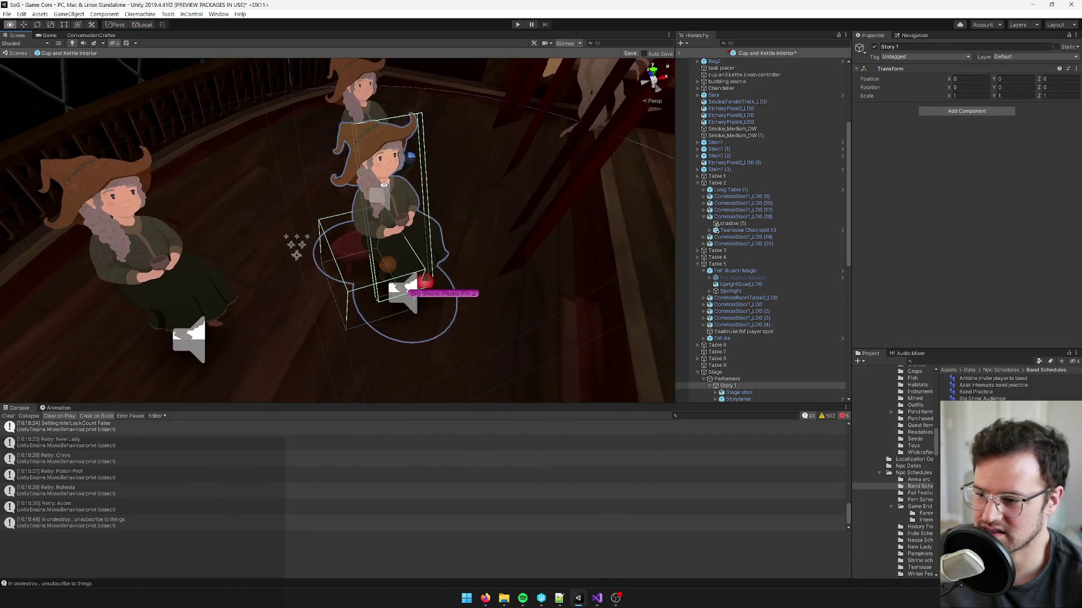
{"action": "scroll", "coordinate": [394, 214], "scroll_direction": "up", "scroll_amount": 2}
{"action": "scroll", "coordinate": [754, 352], "scroll_direction": "down", "scroll_amount": 5}
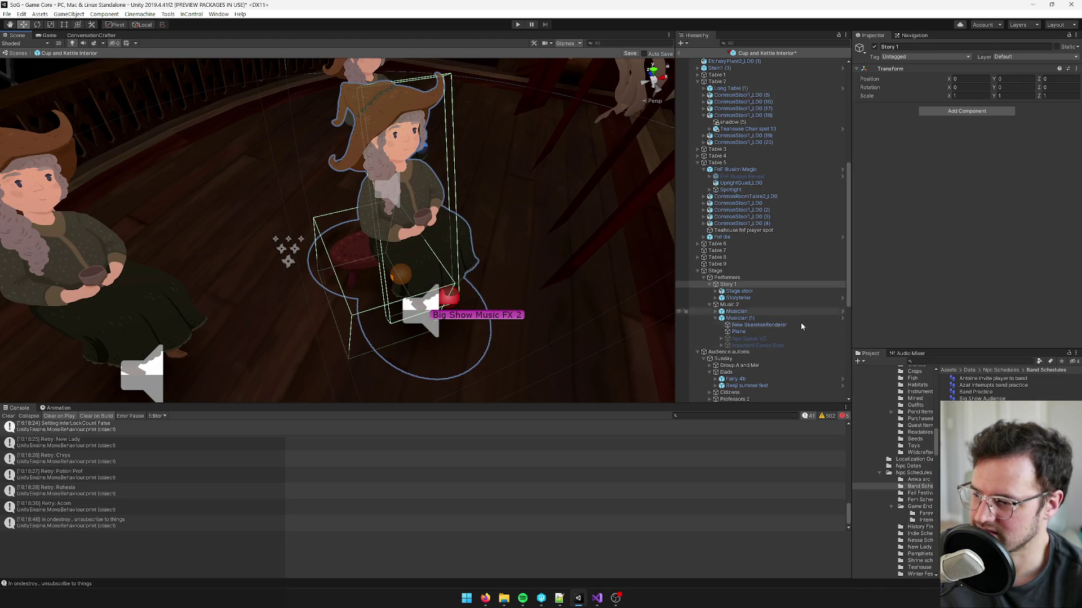
{"action": "mouse_move", "coordinate": [388, 242]}
{"action": "left_mouse_down", "text": "alt"}
{"action": "mouse_move", "coordinate": [399, 217]}
{"action": "mouse_move", "coordinate": [383, 221]}
{"action": "left_mouse_up", "text": "alt"}
- Inspect the Music 2, Story 1, Performers and Stage groups, then orbit out over the stage
{"action": "left_click", "coordinate": [709, 304]}
{"action": "left_click", "coordinate": [710, 305]}
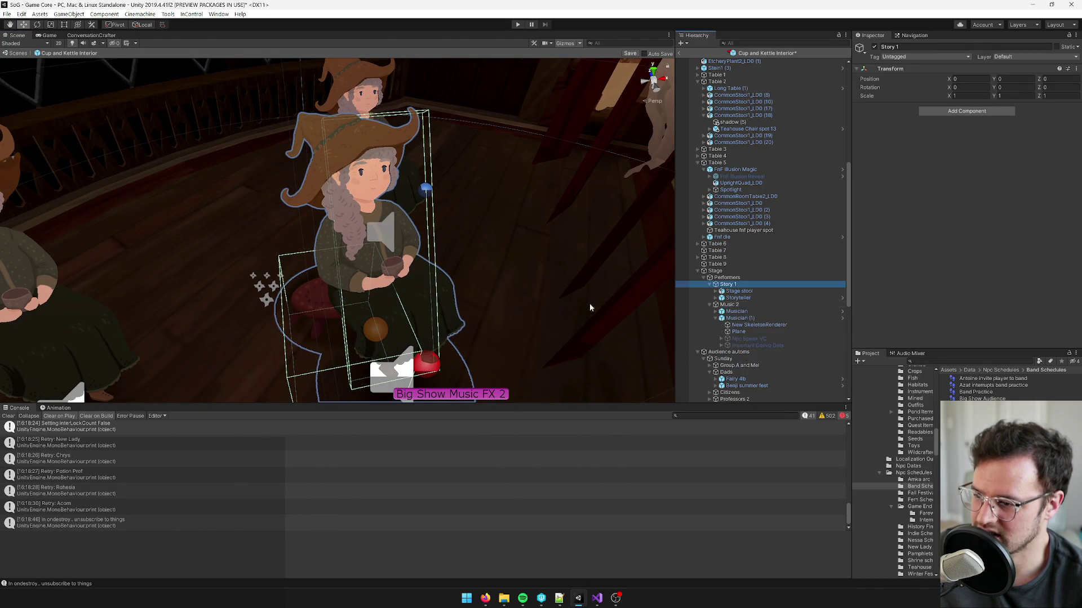
{"action": "left_click", "coordinate": [751, 306]}
{"action": "left_click", "coordinate": [730, 285]}
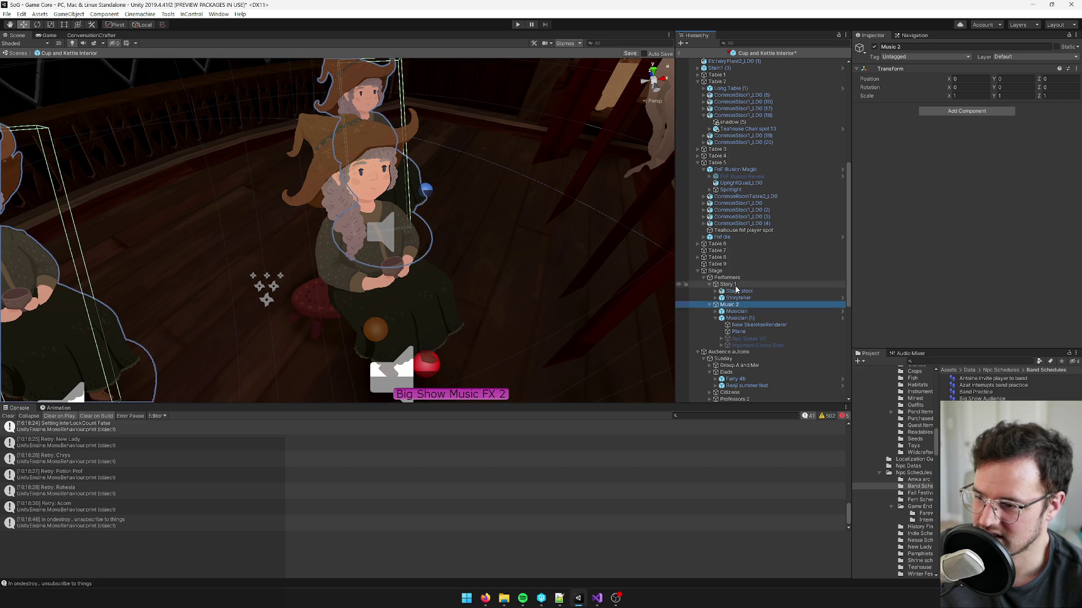
{"action": "left_click", "coordinate": [726, 278]}
{"action": "left_click", "coordinate": [715, 270]}
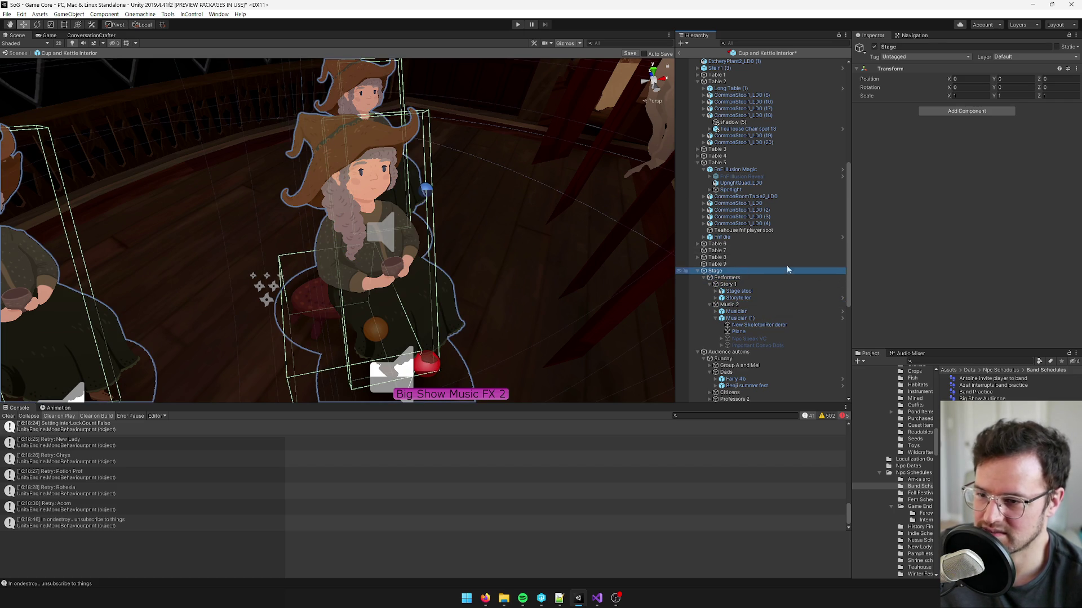
{"action": "mouse_move", "coordinate": [349, 169]}
{"action": "left_mouse_down"}
{"action": "mouse_move", "coordinate": [314, 84]}
{"action": "mouse_move", "coordinate": [240, 148]}
{"action": "mouse_move", "coordinate": [261, 133]}
{"action": "mouse_move", "coordinate": [400, 140]}
{"action": "mouse_move", "coordinate": [338, 147]}
{"action": "mouse_move", "coordinate": [313, 164]}
{"action": "mouse_move", "coordinate": [309, 152]}
{"action": "mouse_move", "coordinate": [314, 164]}
{"action": "mouse_move", "coordinate": [268, 150]}
{"action": "mouse_move", "coordinate": [445, 225]}
{"action": "mouse_move", "coordinate": [467, 100]}
{"action": "mouse_move", "coordinate": [497, 164]}
{"action": "left_mouse_up"}
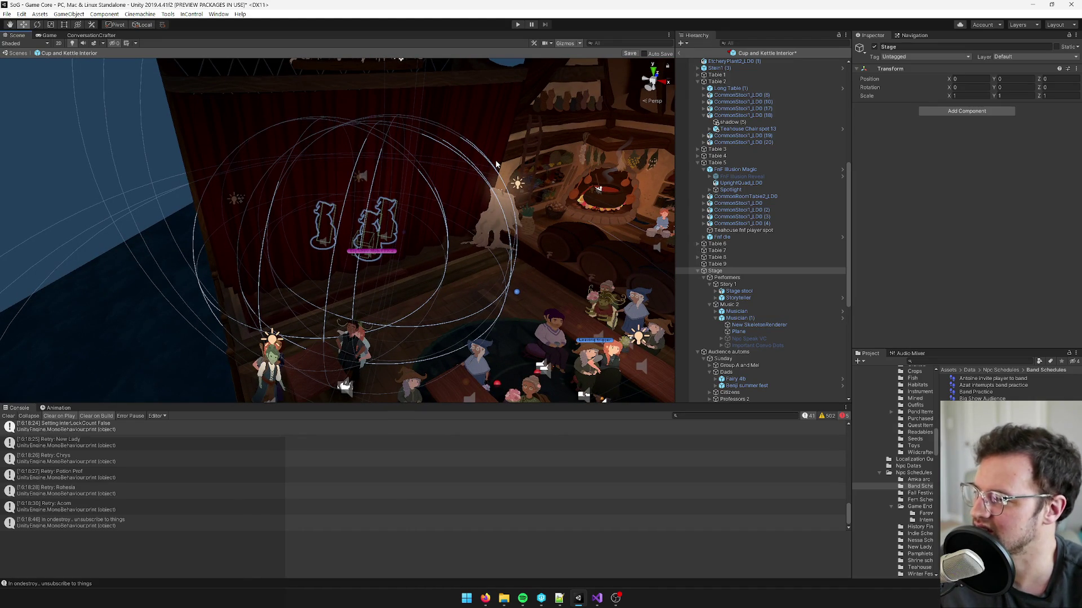
- From the Big Show task list, modify Antoine's task and save the modified teahouse prefab
{"action": "left_click_drag", "start_coordinate": [496, 164], "coordinate": [504, 192]}
{"action": "scroll", "coordinate": [504, 191], "scroll_direction": "up", "scroll_amount": 3}
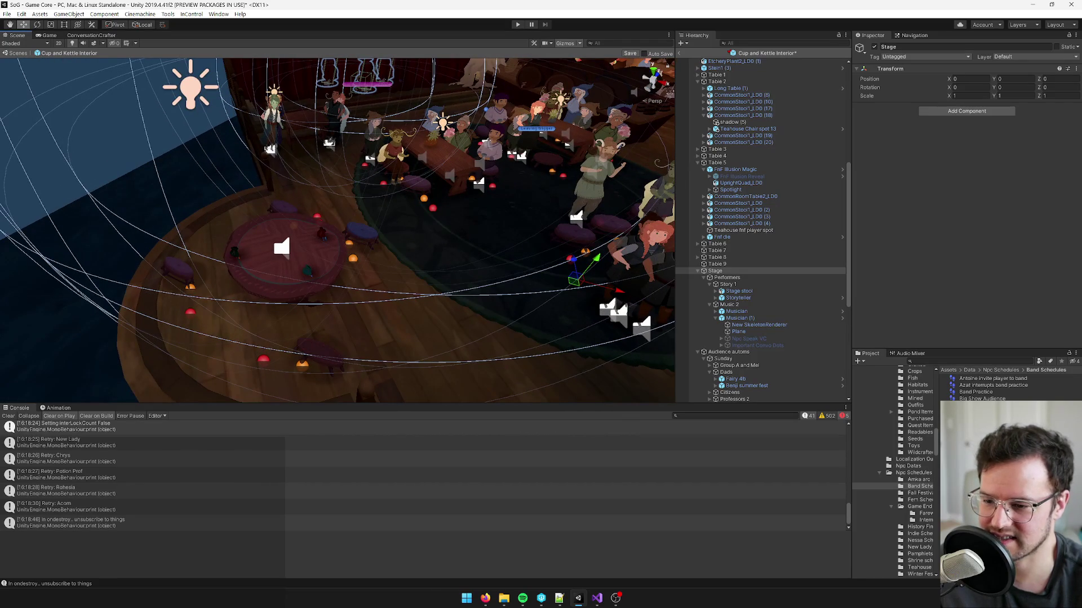
{"action": "left_click", "coordinate": [982, 398]}
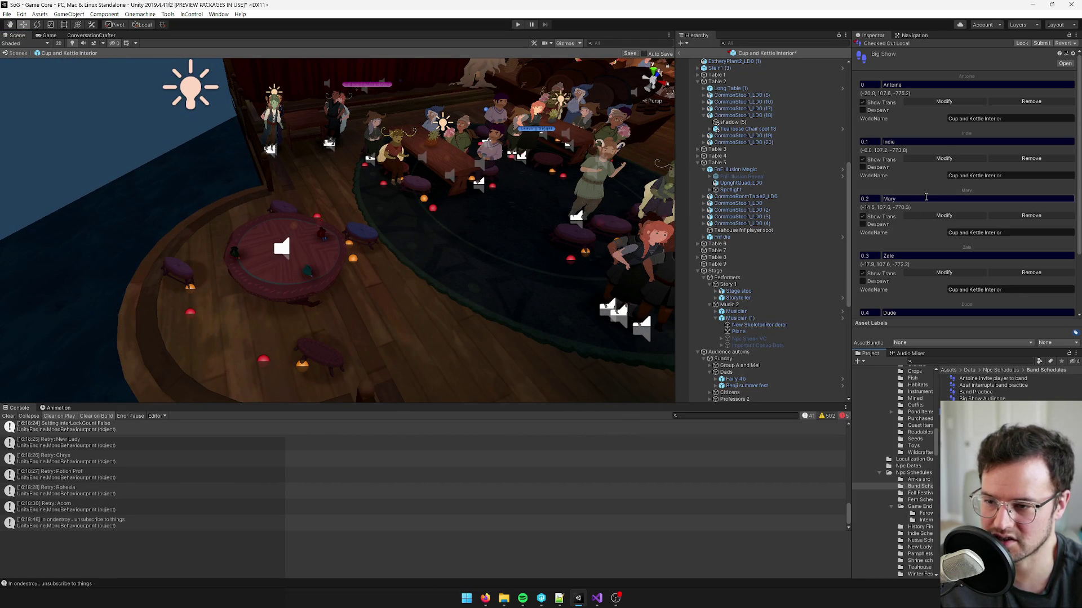
{"action": "left_click", "coordinate": [938, 102]}
{"action": "left_click", "coordinate": [528, 316]}
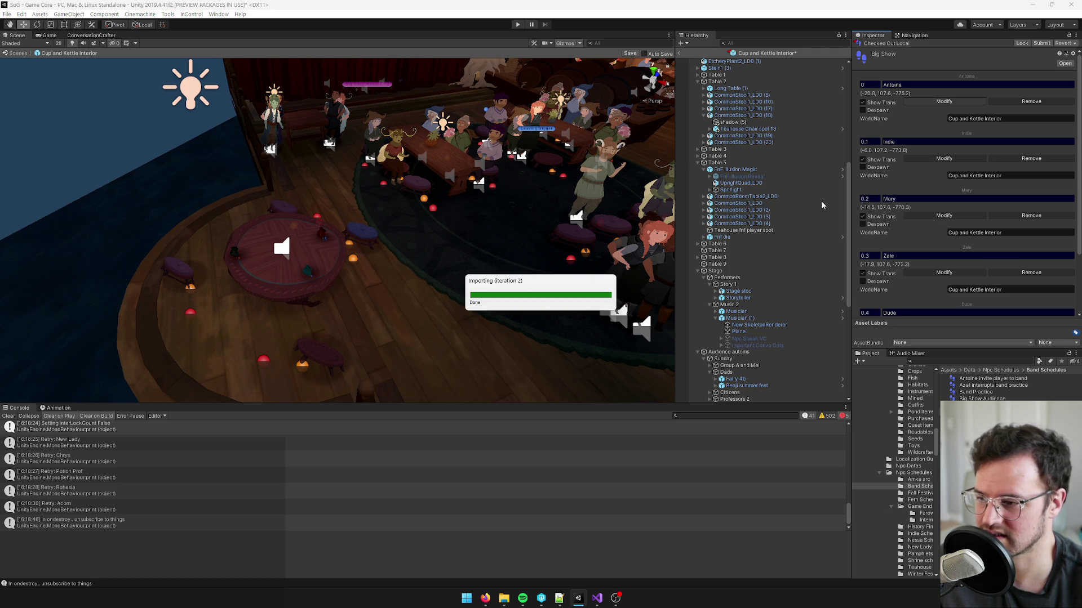
{"action": "scroll", "coordinate": [935, 216], "scroll_direction": "down", "scroll_amount": 5}
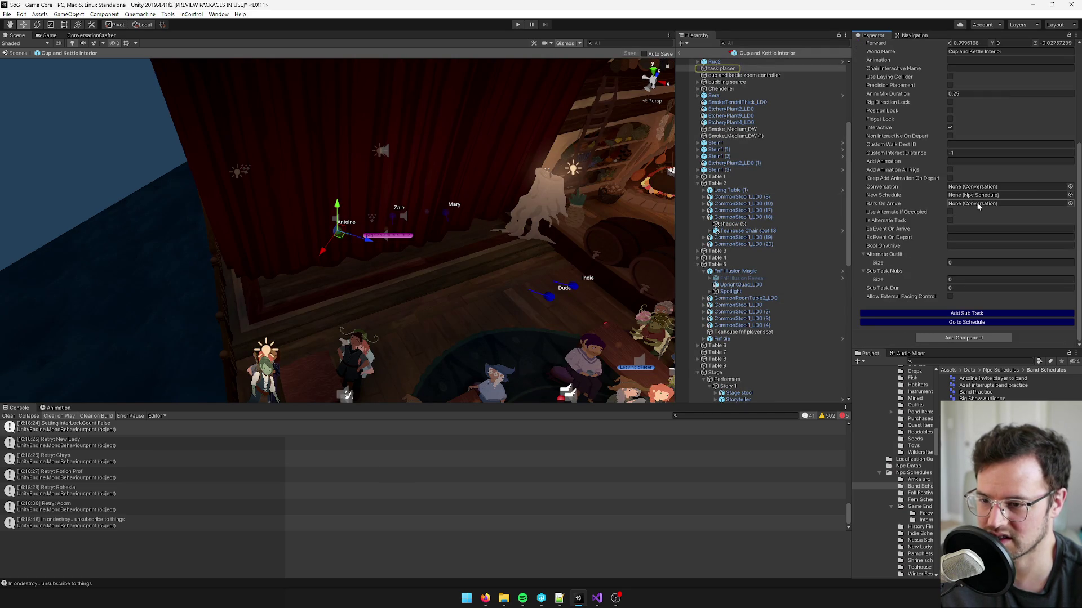
- Look over Antoine's Big Show task settings, then select the AntoinesBand script from the band search results
{"action": "scroll", "coordinate": [990, 209], "scroll_direction": "up", "scroll_amount": 3}
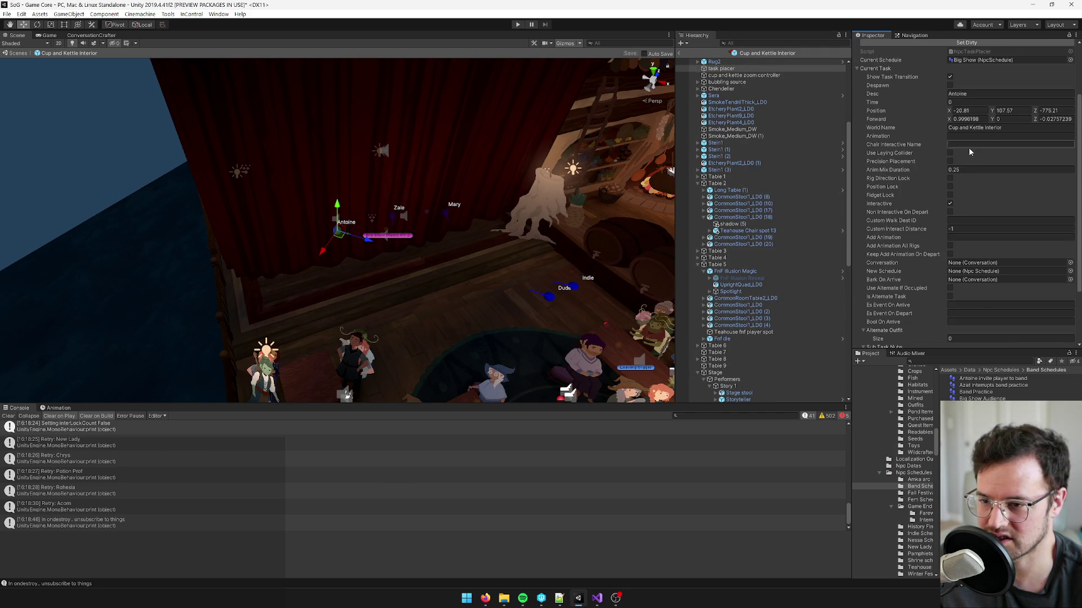
{"action": "scroll", "coordinate": [980, 201], "scroll_direction": "down", "scroll_amount": 3}
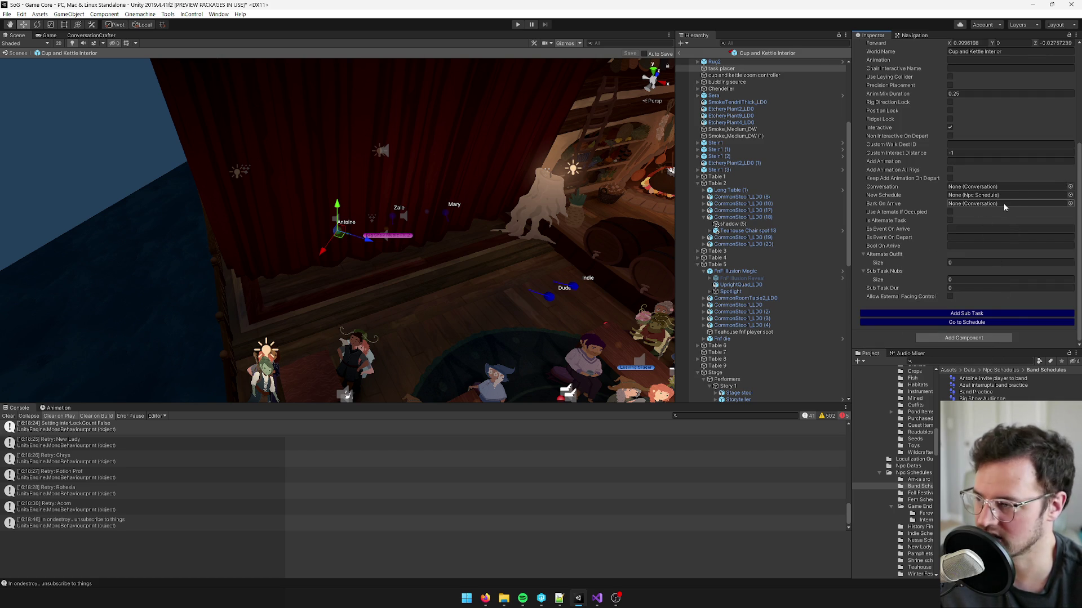
{"action": "scroll", "coordinate": [1005, 205], "scroll_direction": "up", "scroll_amount": 6}
{"action": "scroll", "coordinate": [1011, 212], "scroll_direction": "down", "scroll_amount": 3}
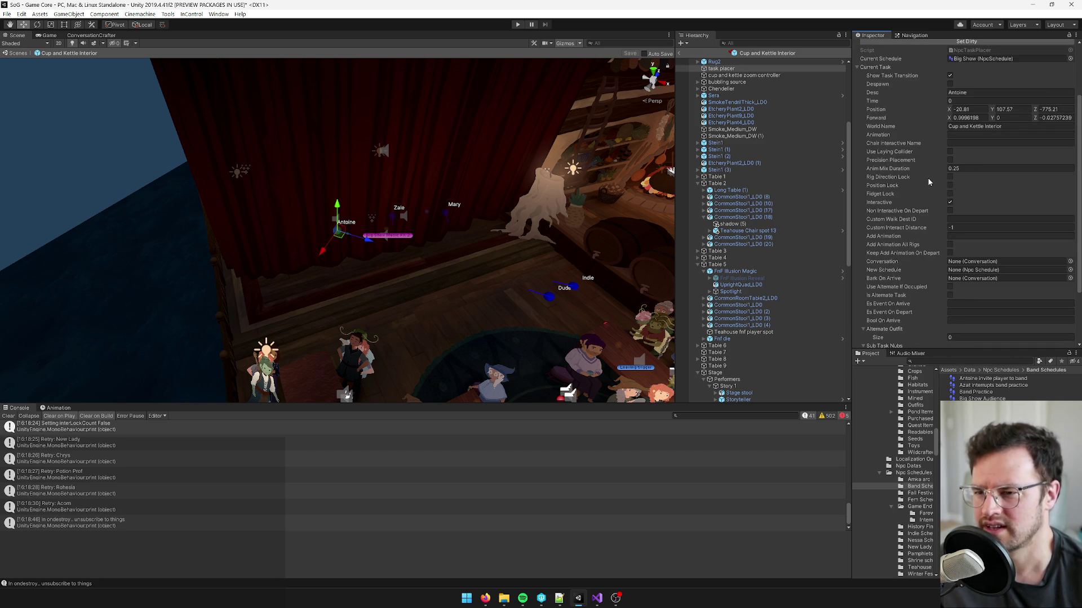
{"action": "scroll", "coordinate": [420, 232], "scroll_direction": "up", "scroll_amount": 5}
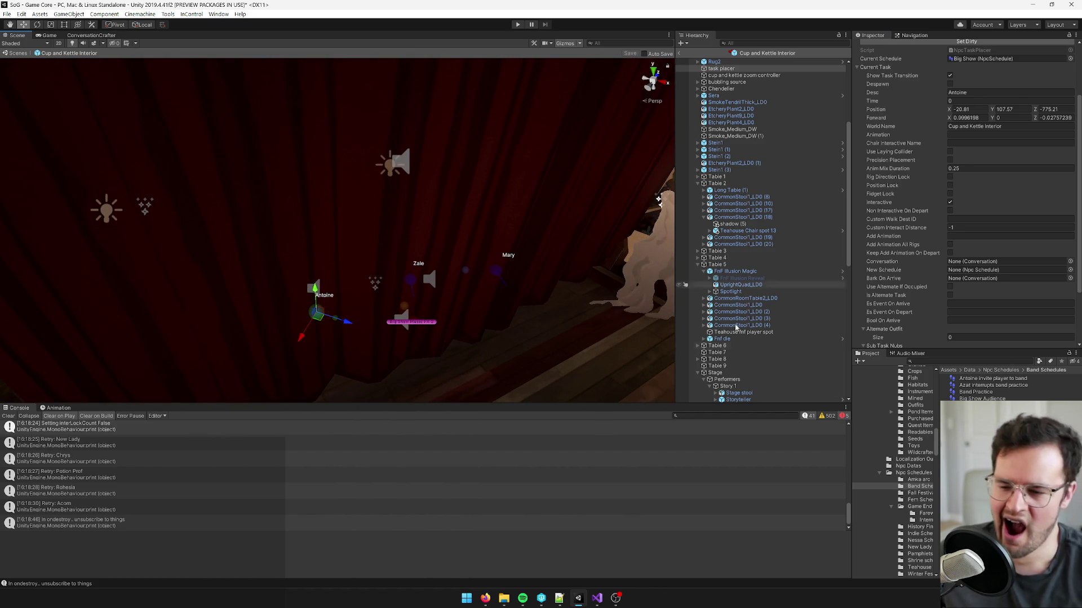
{"action": "scroll", "coordinate": [981, 276], "scroll_direction": "down", "scroll_amount": 3}
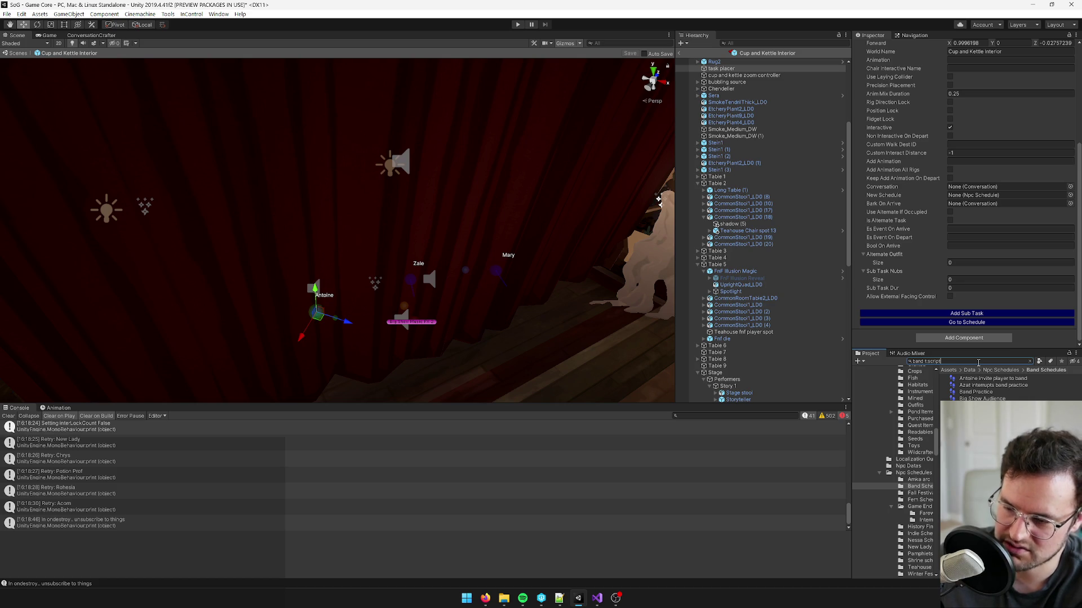
{"action": "left_click", "coordinate": [993, 379]}
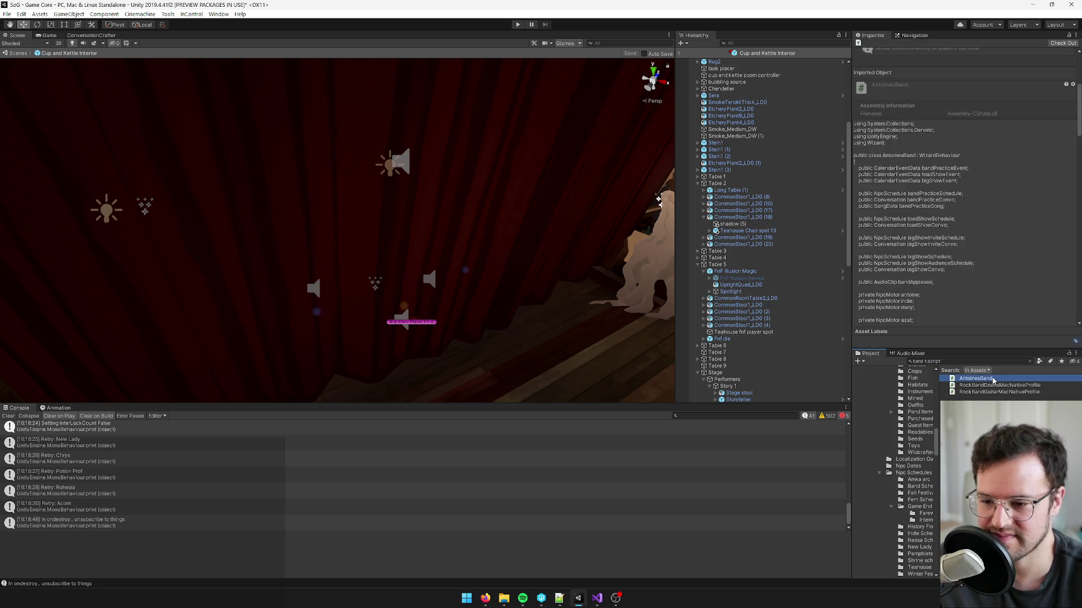
- Open AntoinesBand.cs in Visual Studio and find the PlayBigShow event registration in Start()
{"action": "double_click", "coordinate": [989, 379]}
{"action": "scroll", "coordinate": [282, 230], "scroll_direction": "down", "scroll_amount": 9}
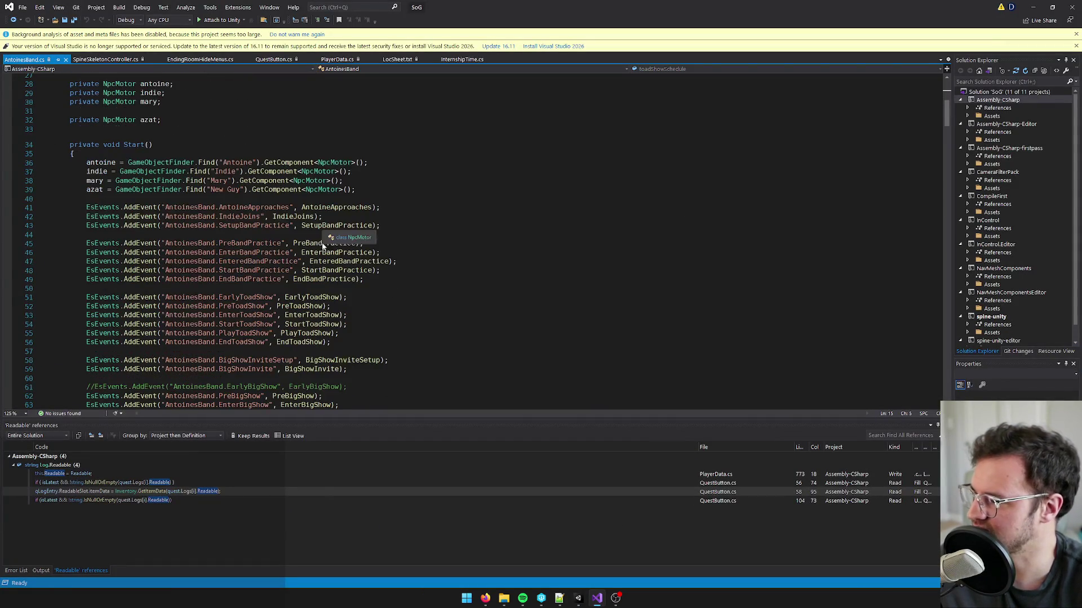
{"action": "left_click", "coordinate": [355, 248]}
{"action": "scroll", "coordinate": [355, 247], "scroll_direction": "down", "scroll_amount": 7}
{"action": "left_click", "coordinate": [355, 246]}
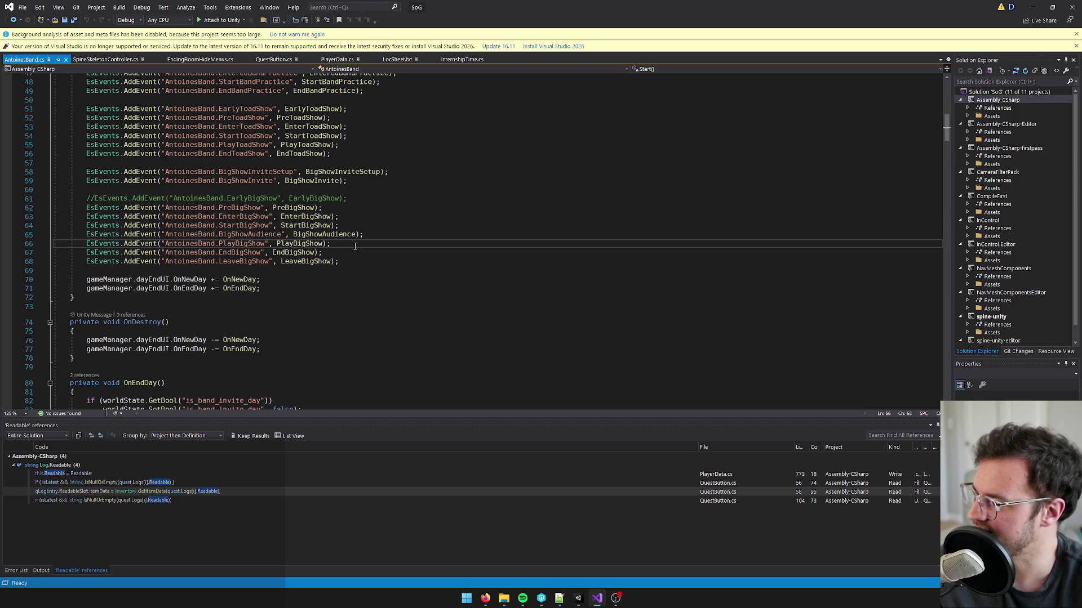
- Check the StartToadShow registration, select the EarlyToadShow handler name, and return to Unity
{"action": "scroll", "coordinate": [352, 246], "scroll_direction": "up", "scroll_amount": 1}
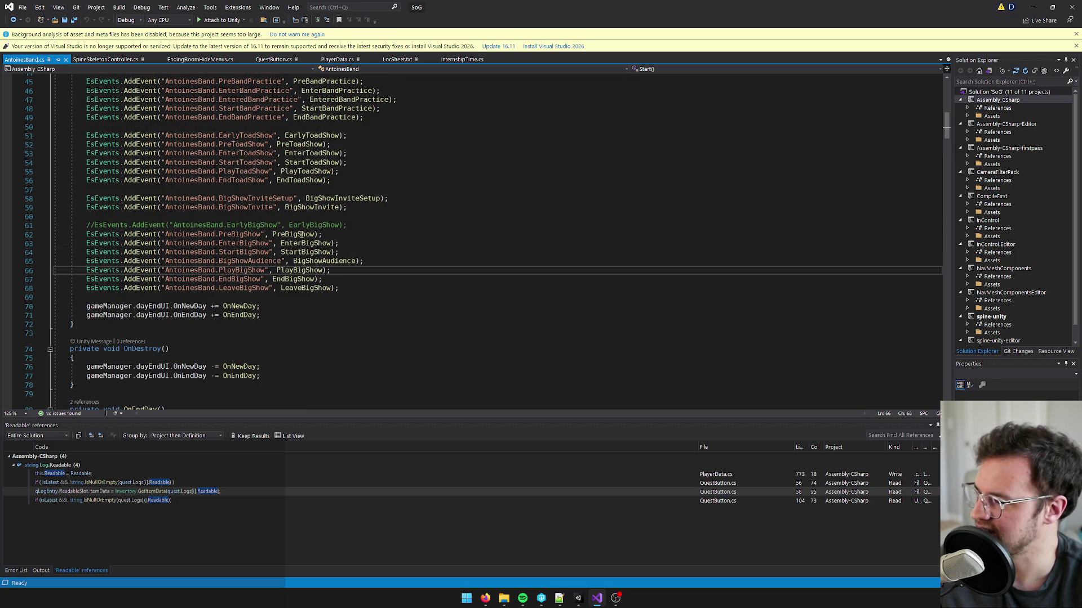
{"action": "scroll", "coordinate": [297, 235], "scroll_direction": "up", "scroll_amount": 2}
{"action": "left_click", "coordinate": [322, 217]}
{"action": "double_click", "coordinate": [314, 189]}
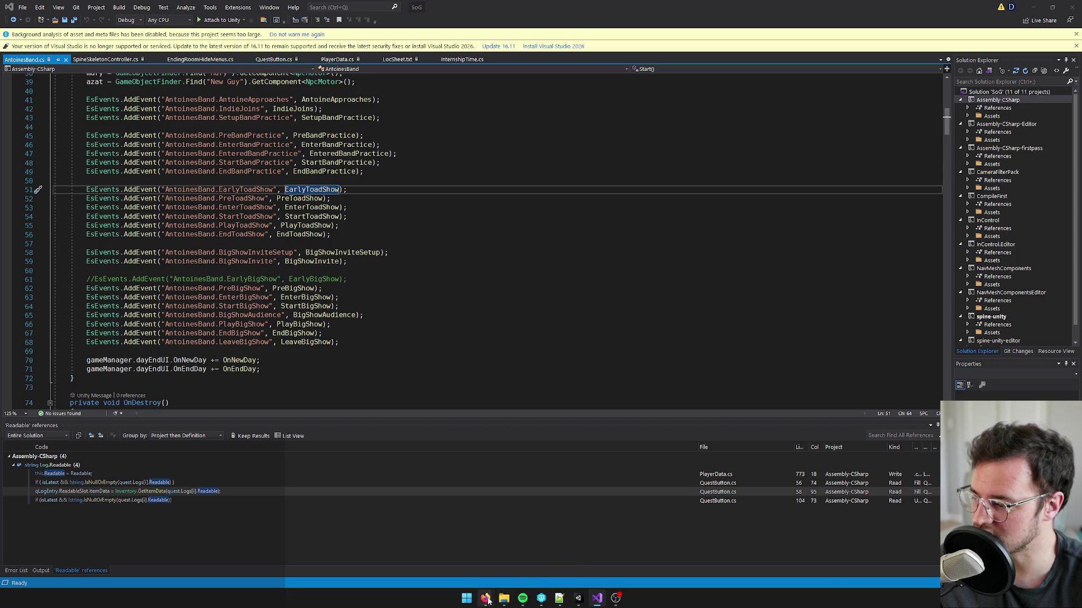
{"action": "mouse_move", "coordinate": [485, 599]}
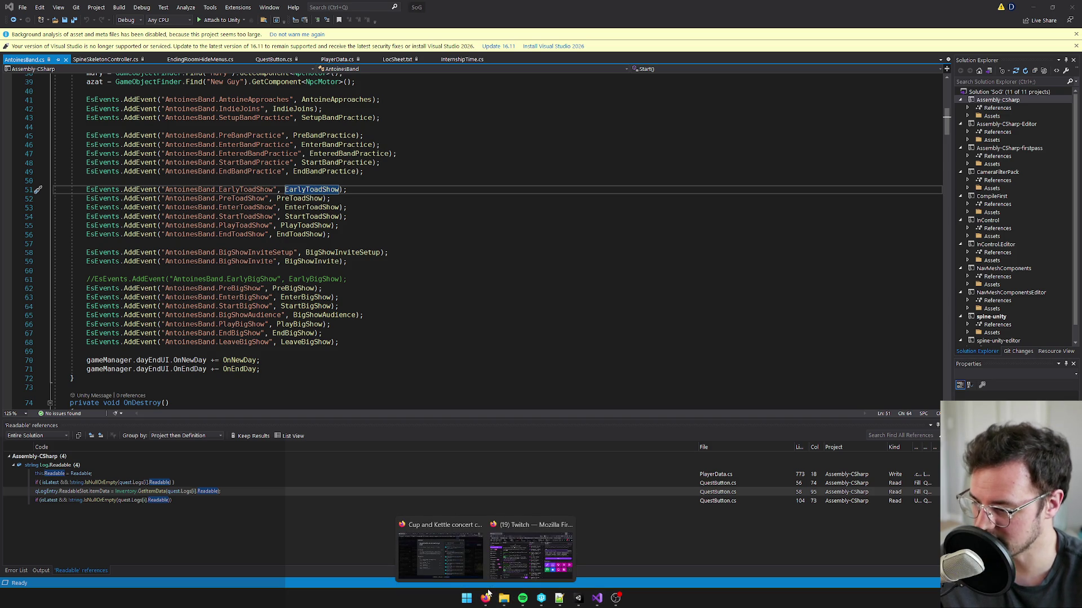
{"action": "left_click", "coordinate": [578, 598]}
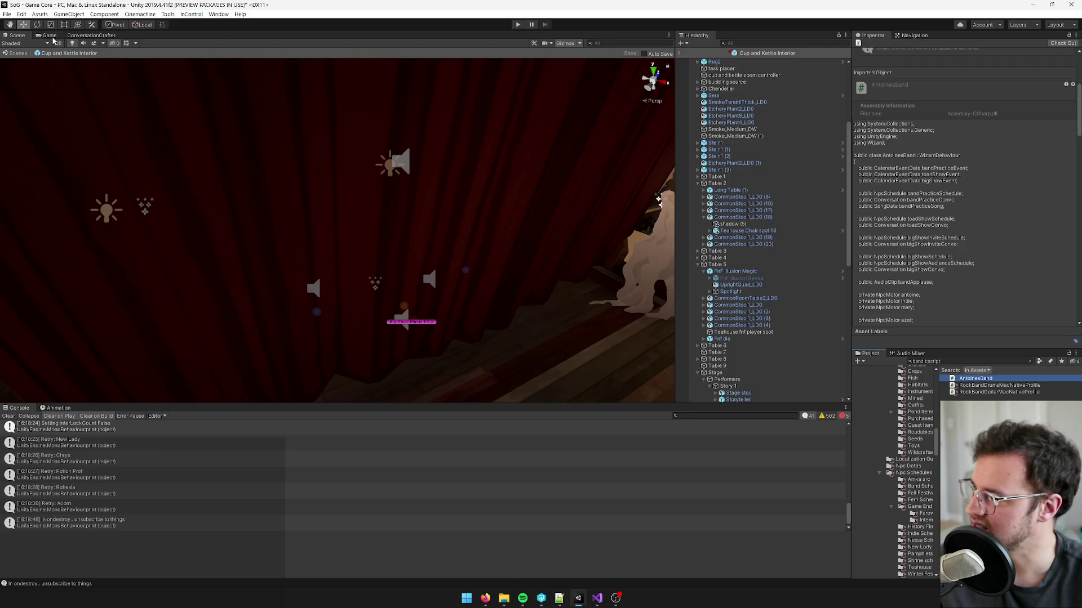
- Show the Game view, then bring up the Trello card 'Cup and Kettle concert chair/ stage break' in Firefox
{"action": "left_click", "coordinate": [49, 35]}
{"action": "mouse_move", "coordinate": [486, 600]}
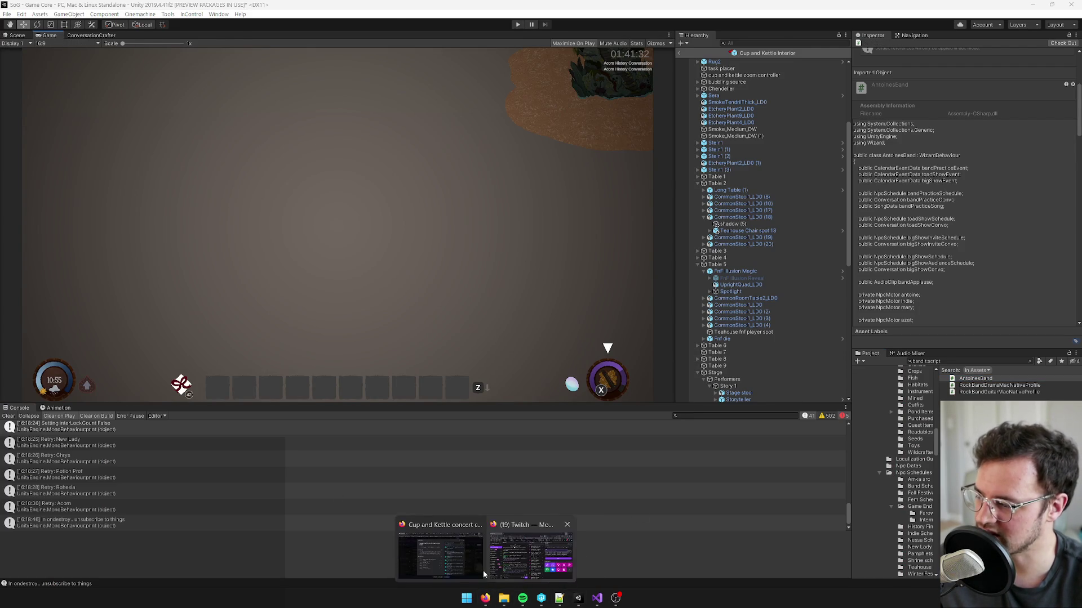
{"action": "left_click", "coordinate": [451, 555]}
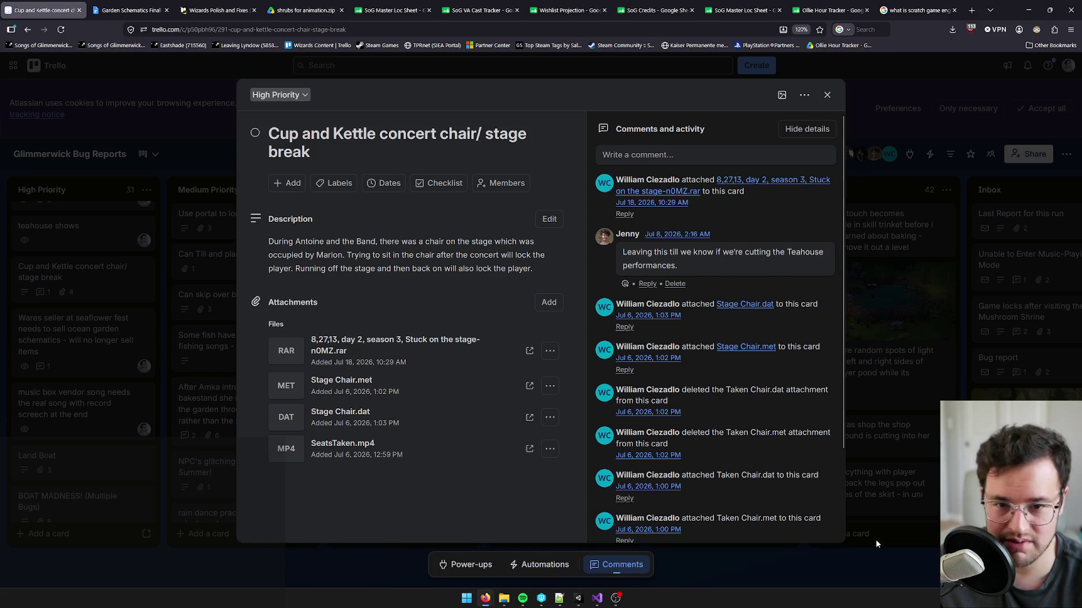
{"action": "mouse_move", "coordinate": [485, 598]}
{"action": "mouse_move", "coordinate": [527, 552]}
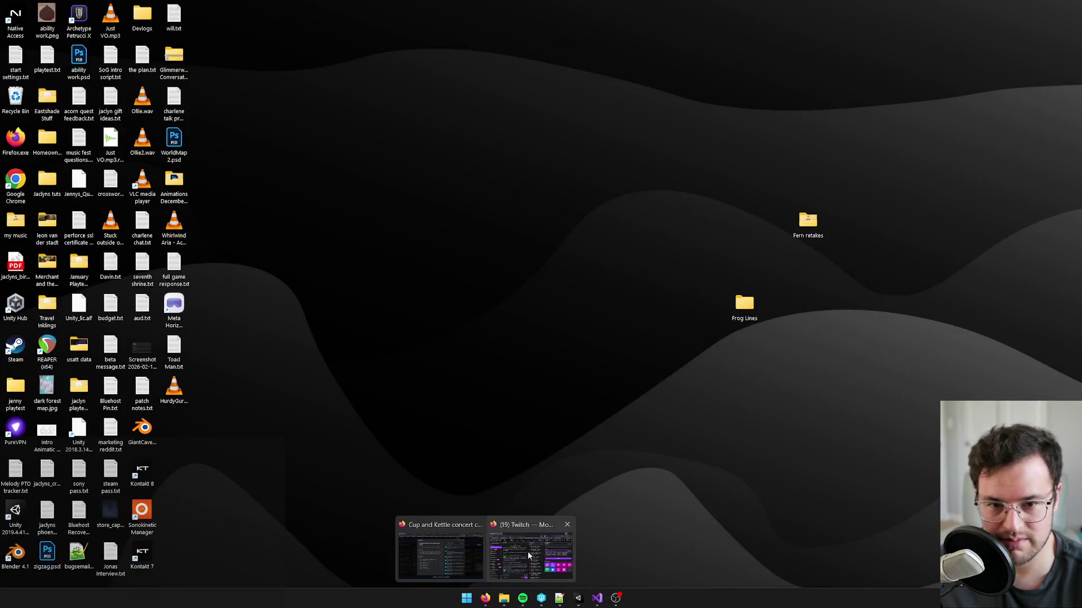